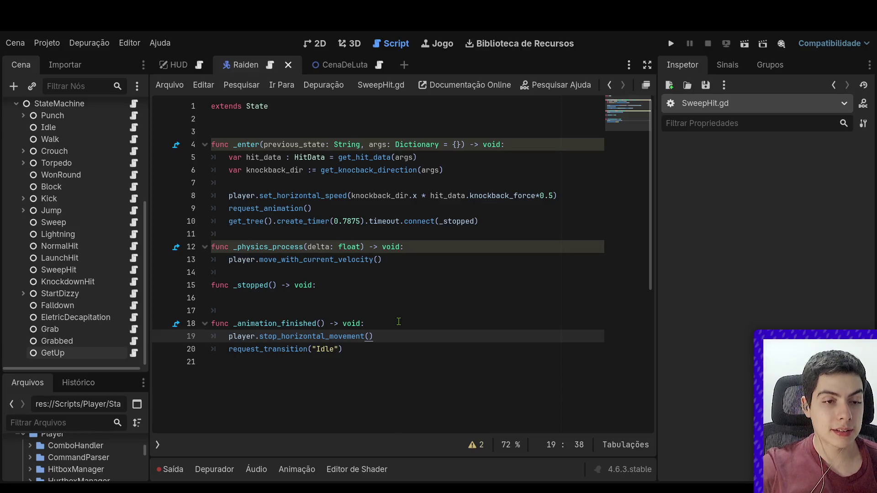
Delete the unused _stopped function from SweepHit.gd
left_click_drag(322, 298, 192, 285)
key("BackSpace")
key("BackSpace")
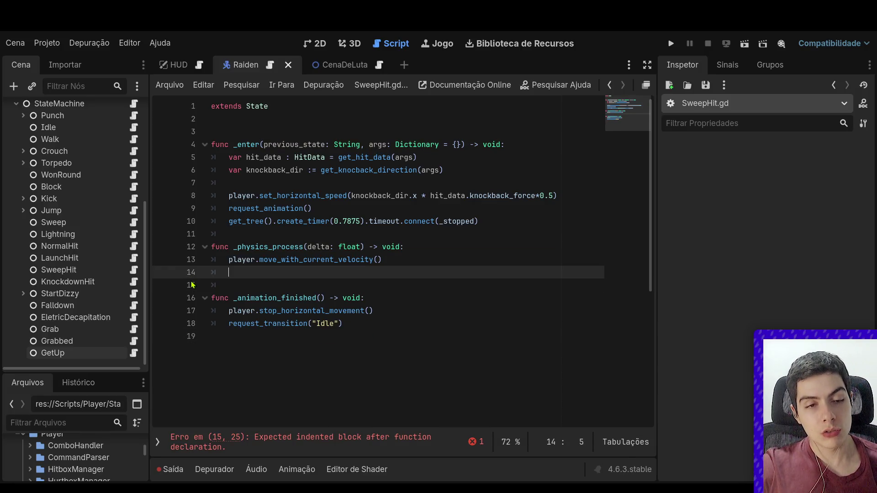
key("BackSpace")
key("BackSpace")
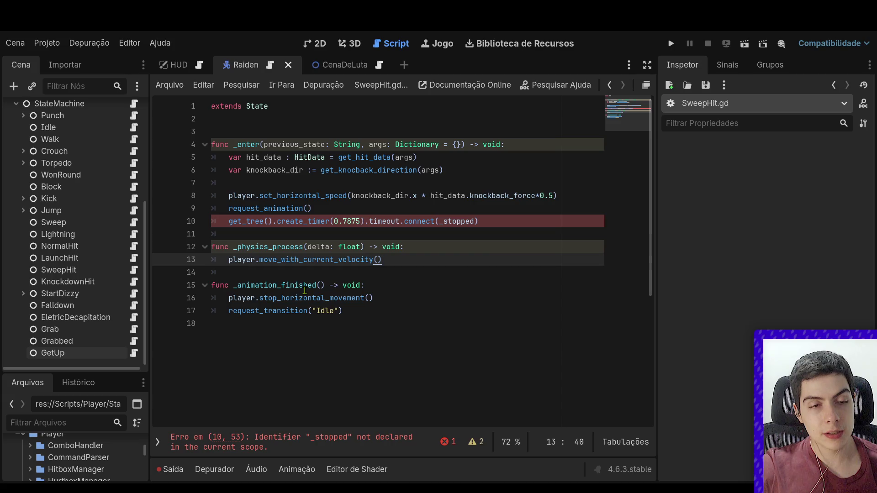
Remove the create_timer line connected to _stopped, save, and open the GetUp script
mouse_move(505, 222)
left_mouse_down()
mouse_move(256, 209)
mouse_move(228, 222)
left_mouse_up()
key("BackSpace")
key("BackSpace")
left_click(450, 235)
key("ctrl+s")
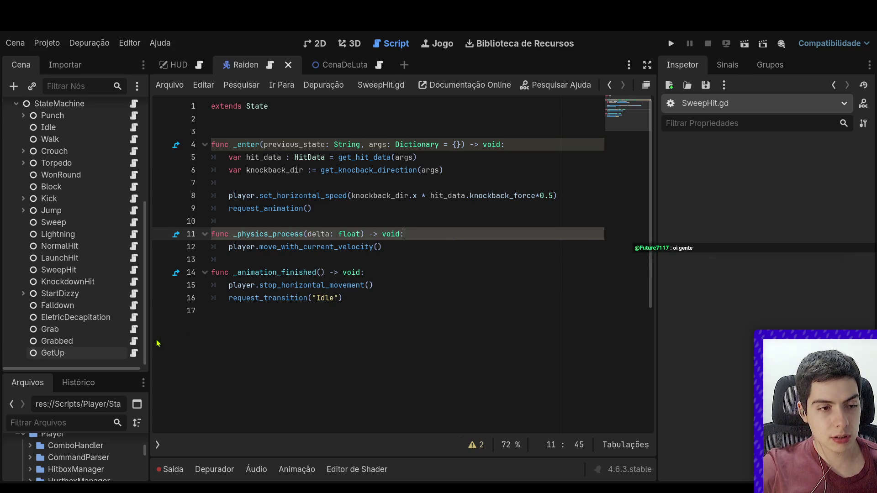
left_click(133, 354)
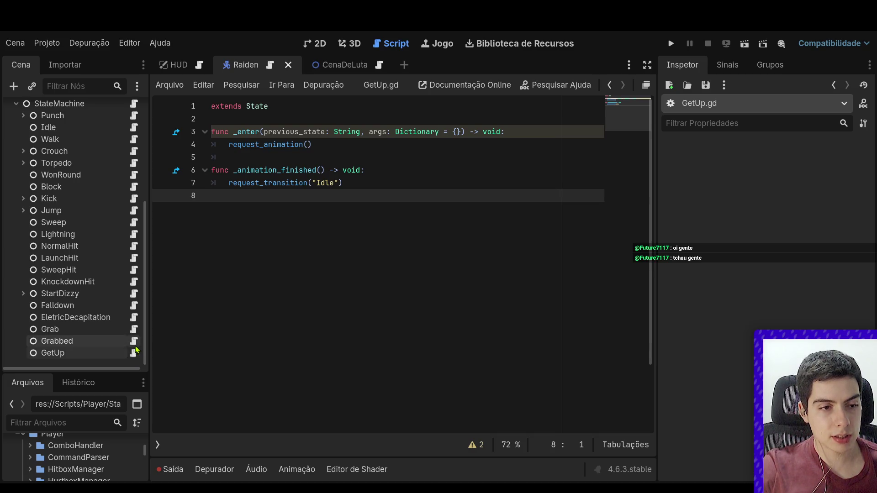
In SweepHit.gd, change the request_transition target from 'Idle' to 'GetUp'
left_click(133, 269)
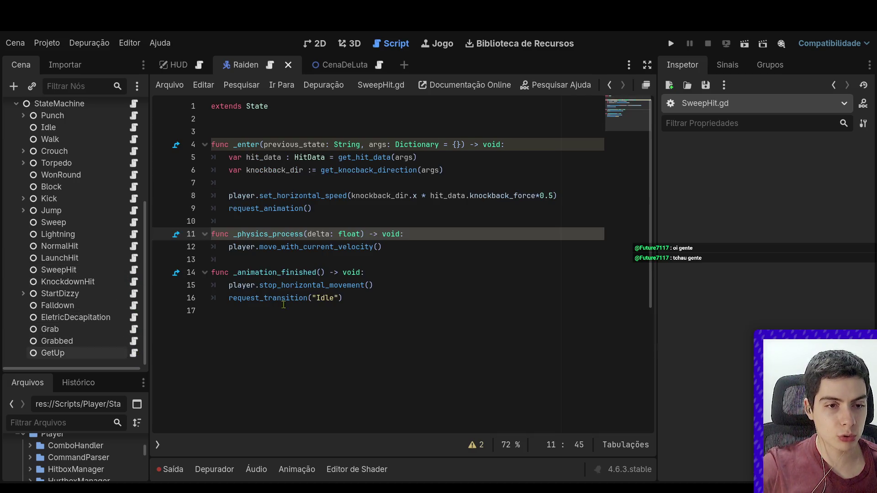
double_click(329, 299)
type("GetUp")
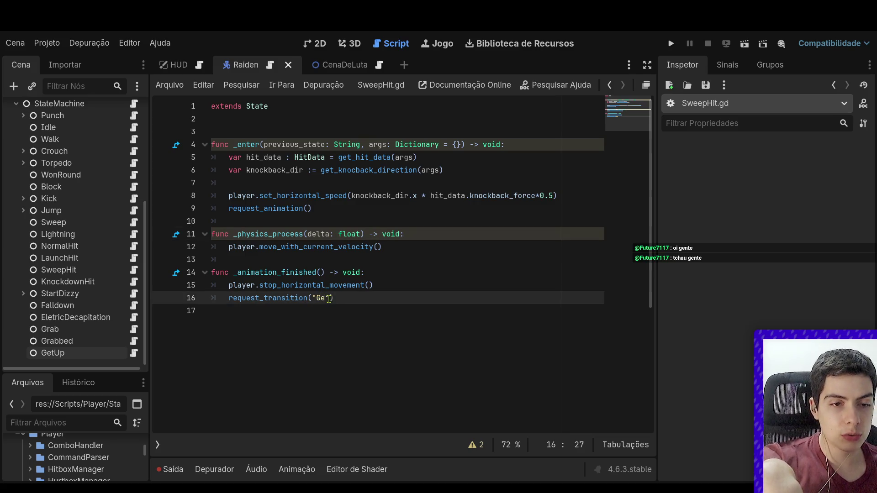
Make room for a new line above the transition call in _animation_finished
left_click(358, 326)
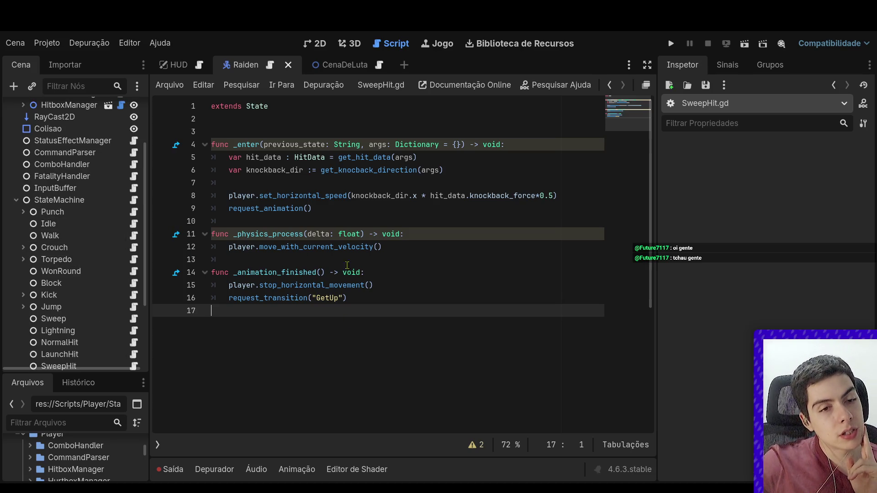
left_click(409, 277)
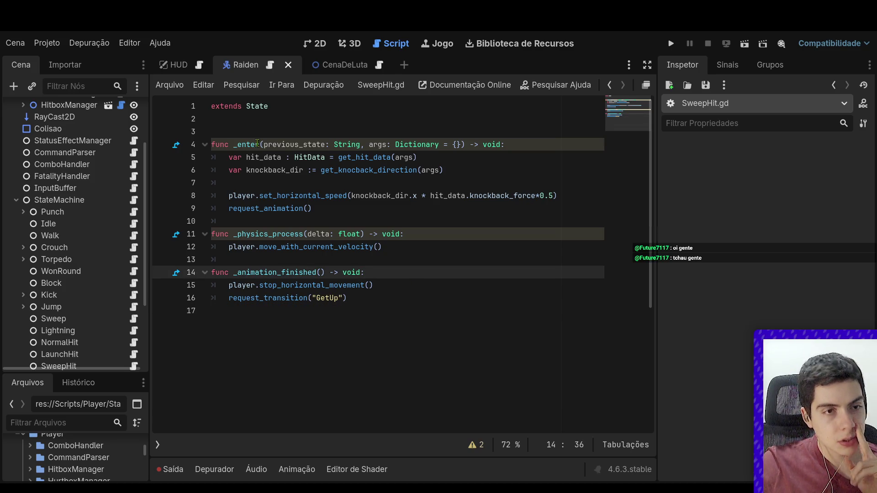
left_click(263, 118)
key("BackSpace")
Prepare an indented blank line above the GetUp transition call
left_click(393, 273)
key("Return")
key("Return")
left_click(388, 285)
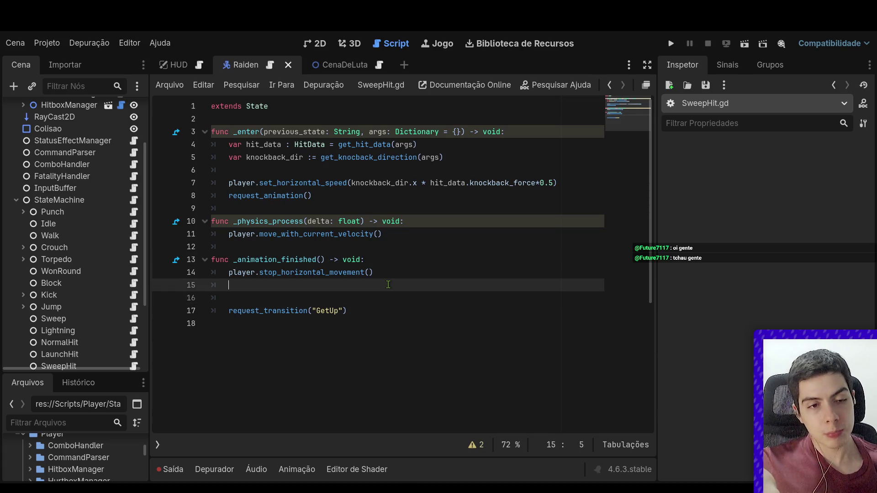
key("ctrl+z")
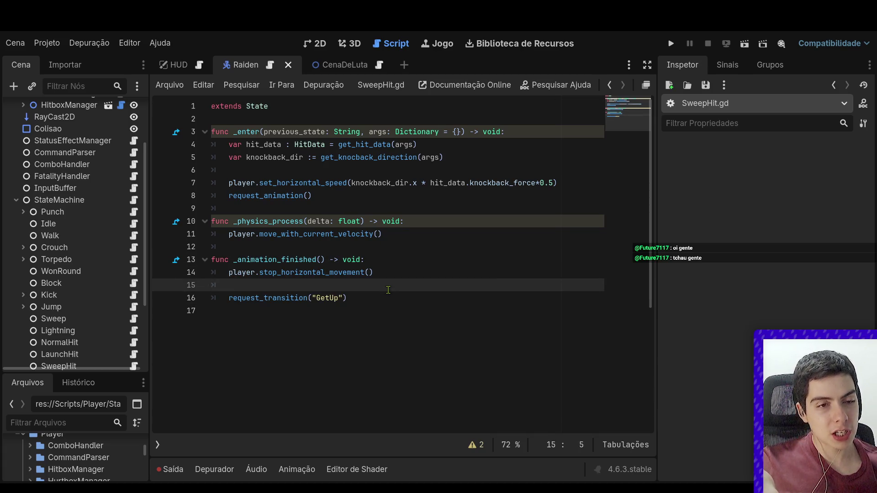
key("Return")
key("Return")
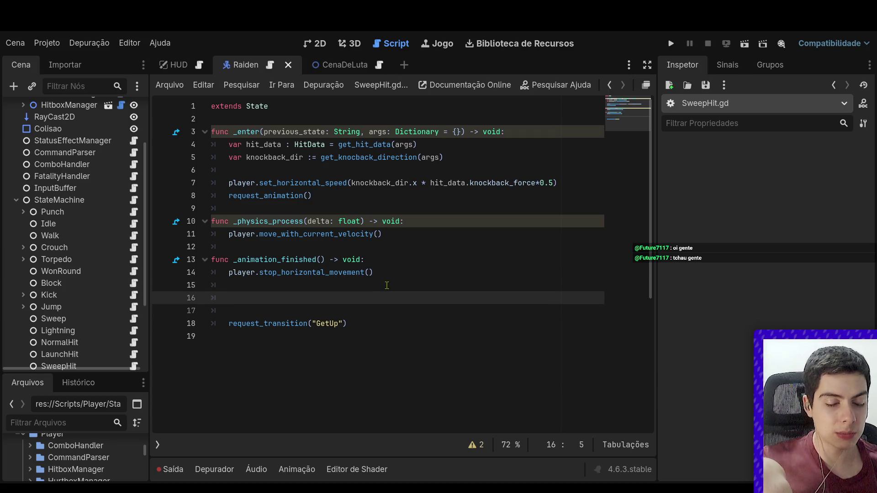
Write 'await get_tree().create_timer(1.0).timeout' with autocomplete and save the script
key("BackSpace")
type("await ge")
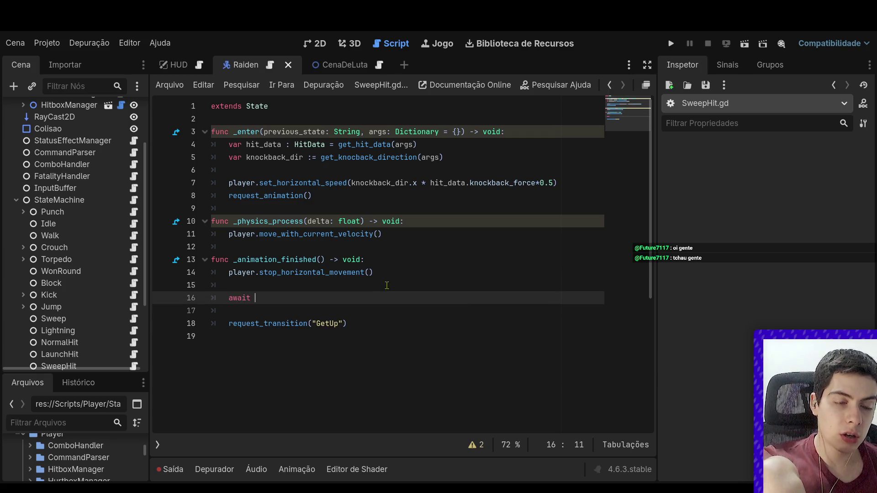
type("t_tre")
key("Return")
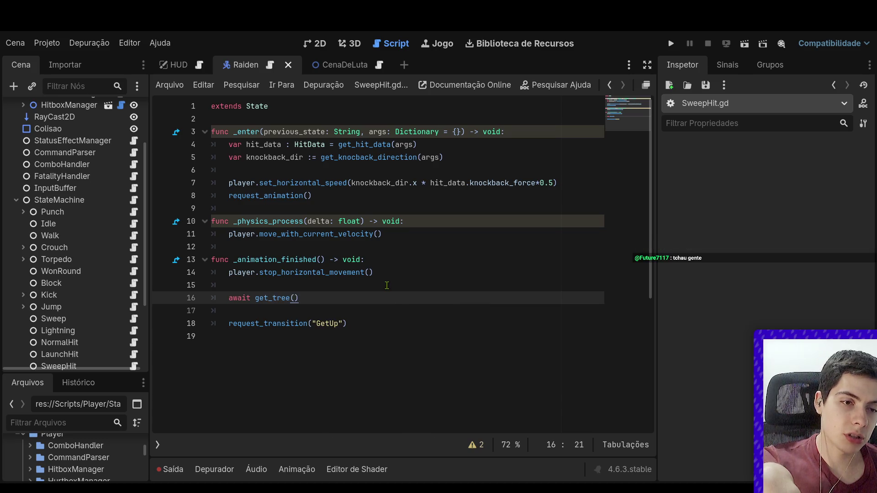
type("rea")
key("Return")
type("1.0")
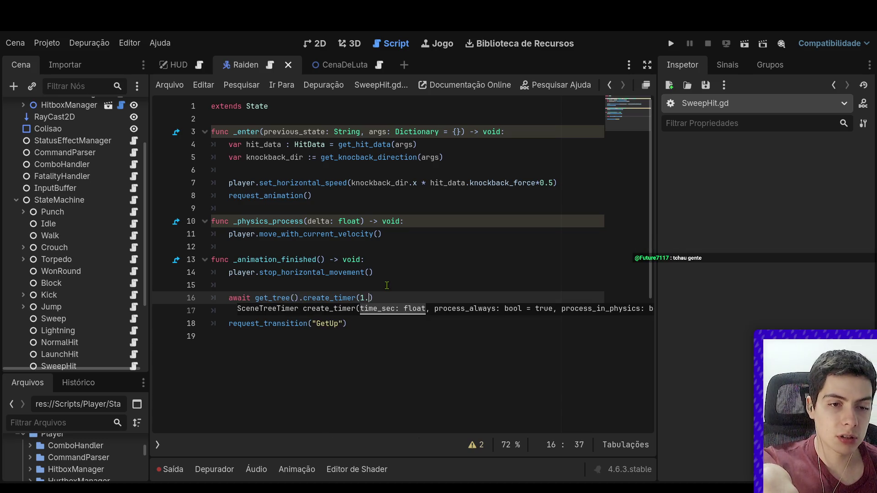
key("Right")
type(".ti")
key("Return")
key("ctrl+s")
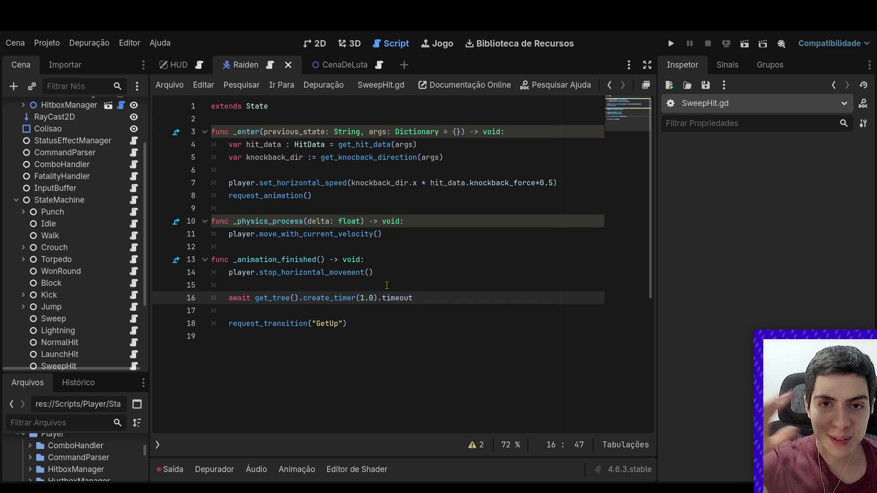
Review the _physics_process function and the new await line
left_click(387, 285)
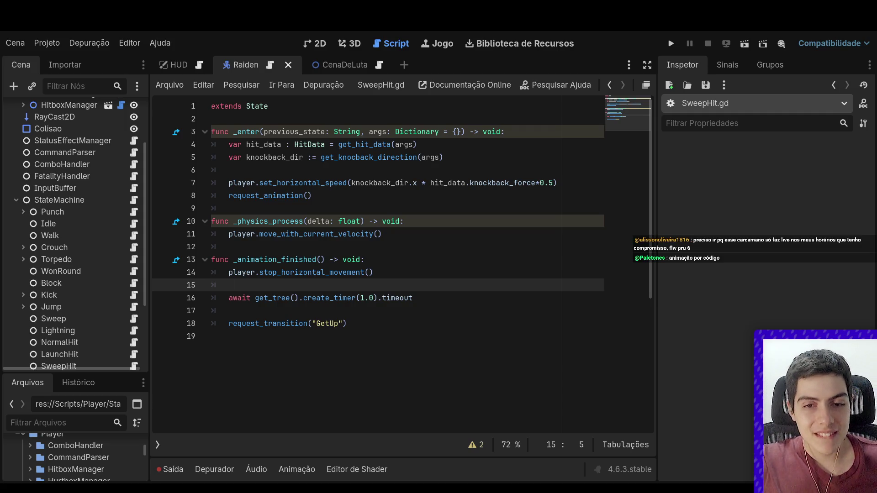
left_click(495, 221)
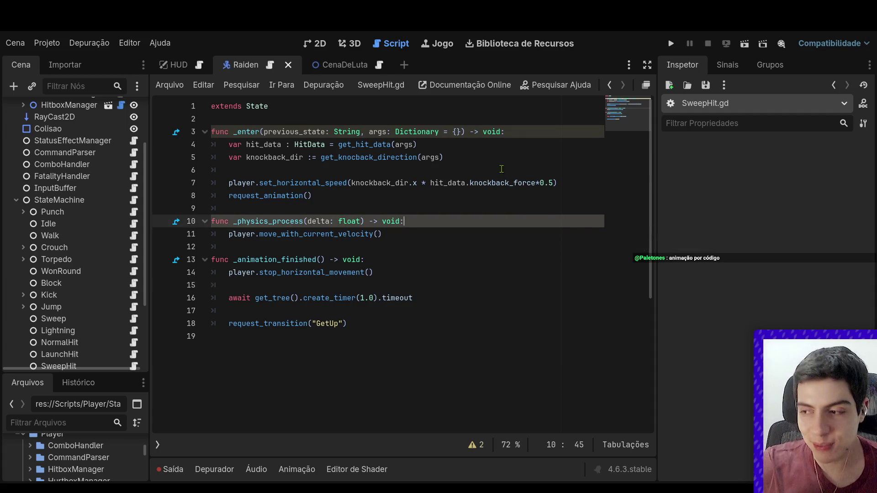
left_click(484, 196)
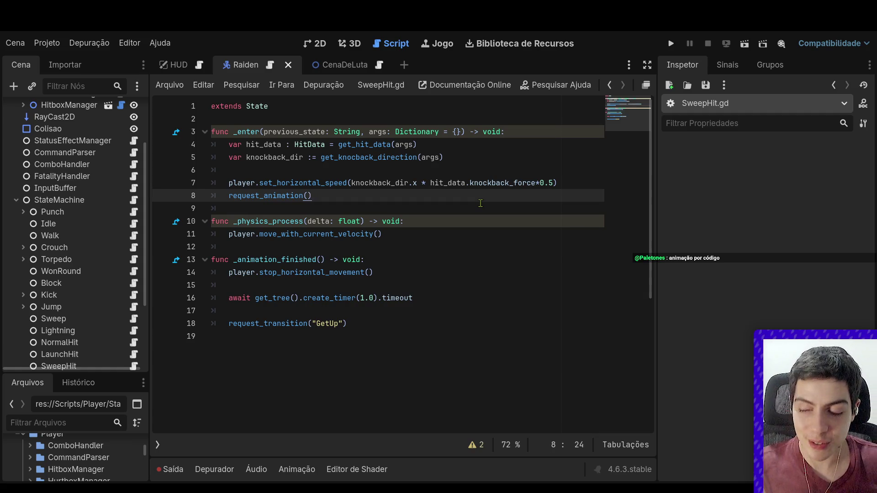
left_click(482, 222)
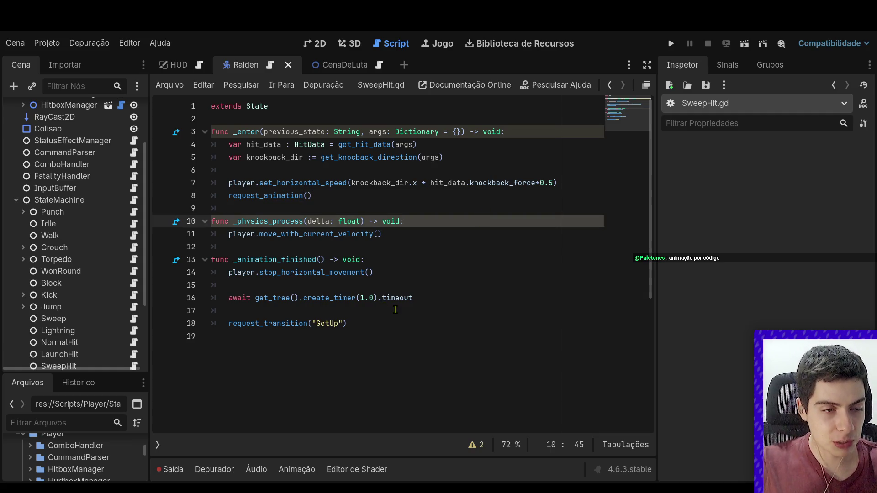
left_click(451, 299)
scroll(81, 145, "up", 5)
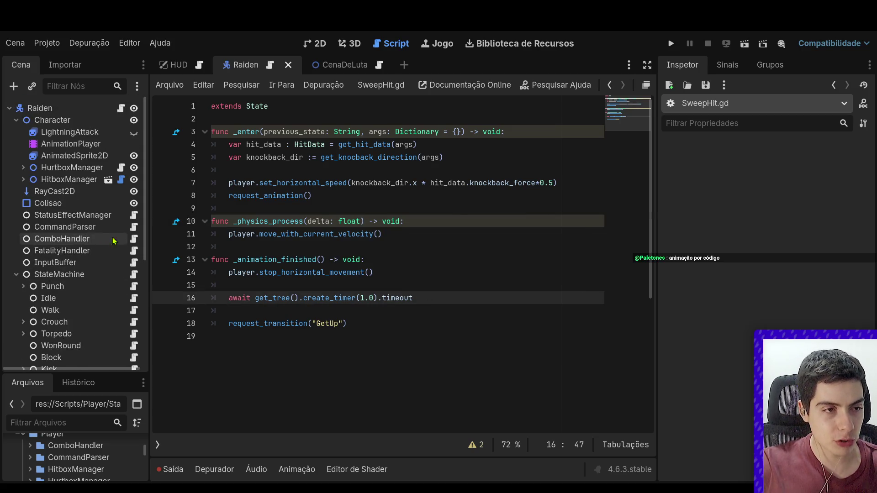
Show the AnimatedSprite2D's SpriteFrames, select SweepHit frames 6–12, and add a new animation
left_click(78, 156)
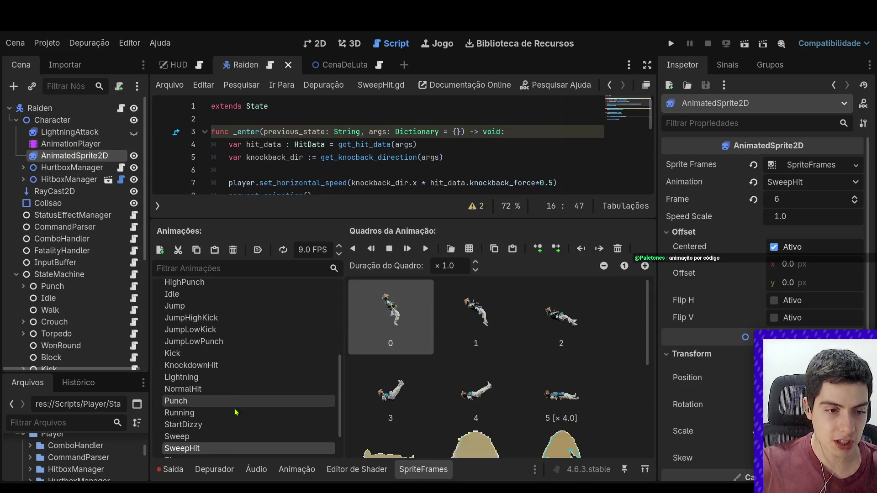
scroll(417, 405, "down", 3)
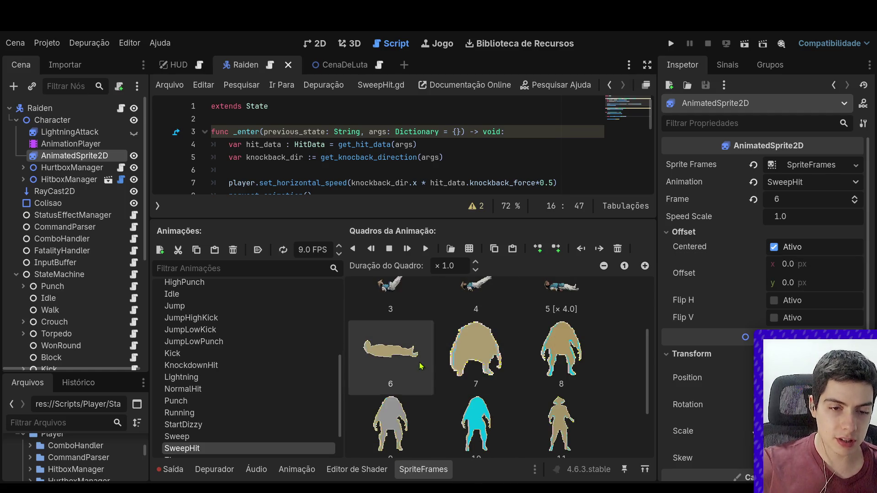
left_click(425, 365)
scroll(425, 388, "down", 4)
scroll(414, 398, "up", 2)
scroll(413, 398, "down", 2)
left_click(404, 397, "shift")
scroll(403, 395, "up", 3)
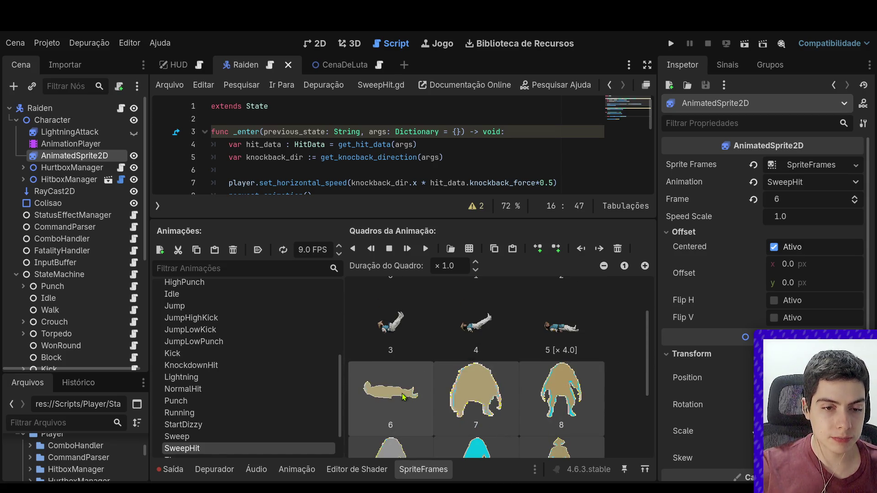
scroll(247, 347, "up", 5)
left_click(160, 250)
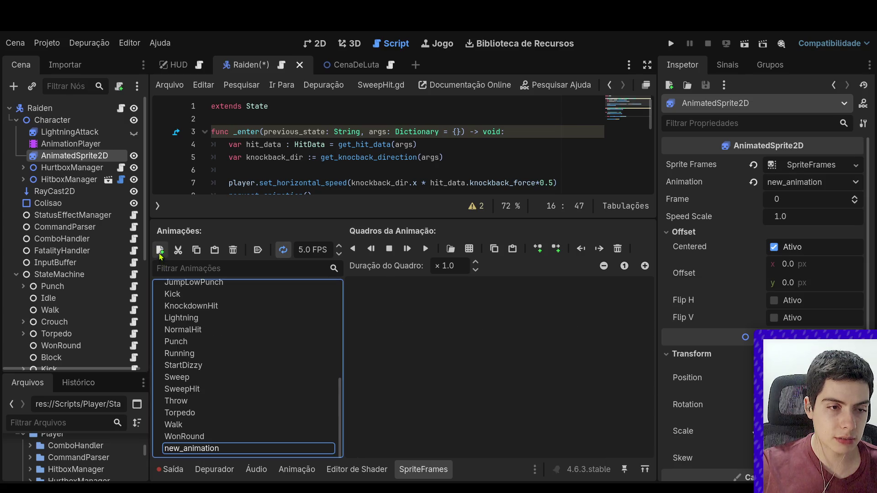
Rename the new animation to GetUp
left_click(217, 445)
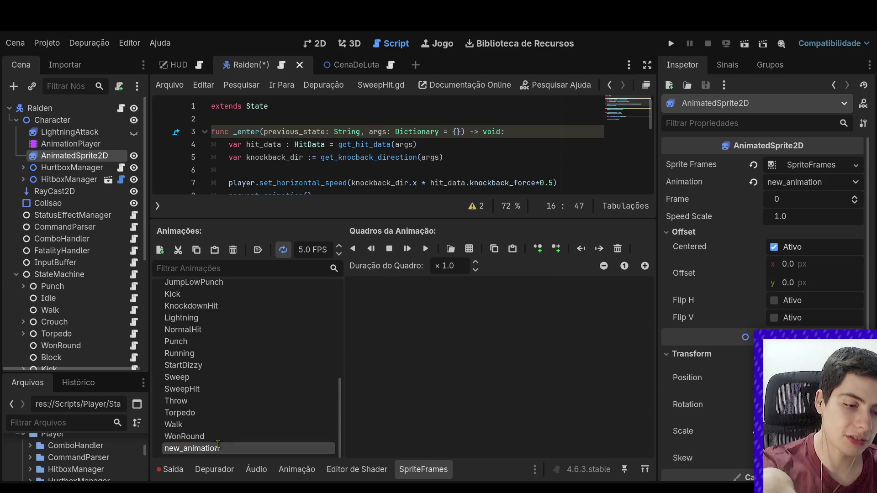
type("GetUp")
key("Return")
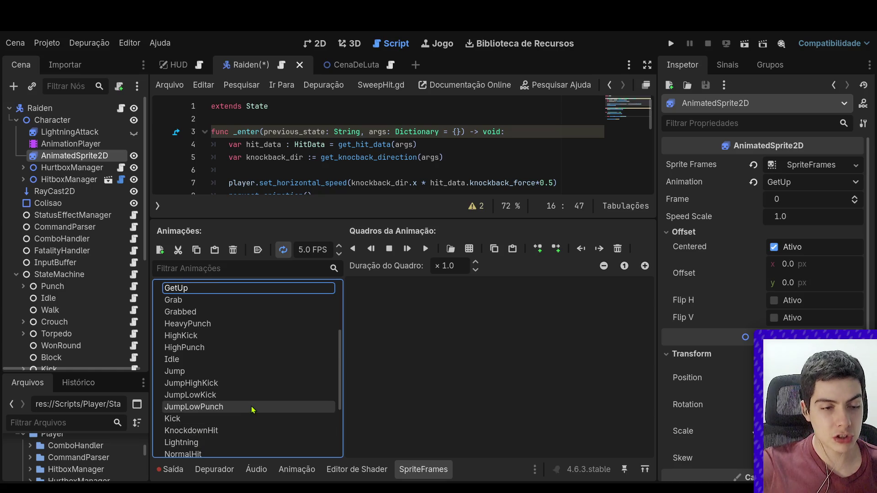
Look over SweepHit's frames, undoing and redoing an AnimatedSprite2D removal
scroll(254, 402, "down", 3)
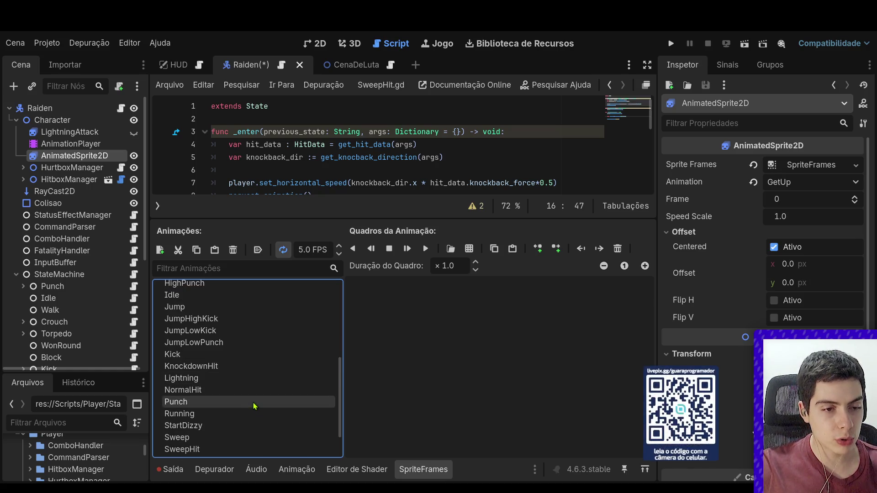
left_click(257, 449)
scroll(402, 388, "down", 5)
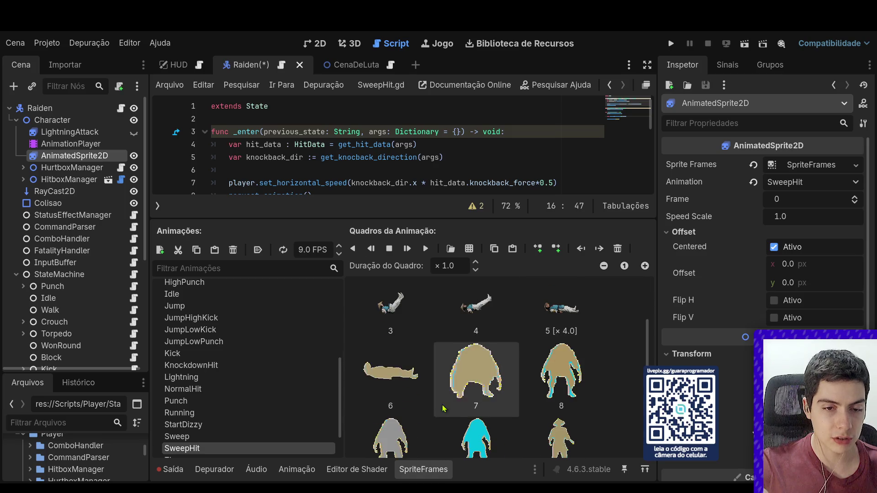
key("ctrl+z")
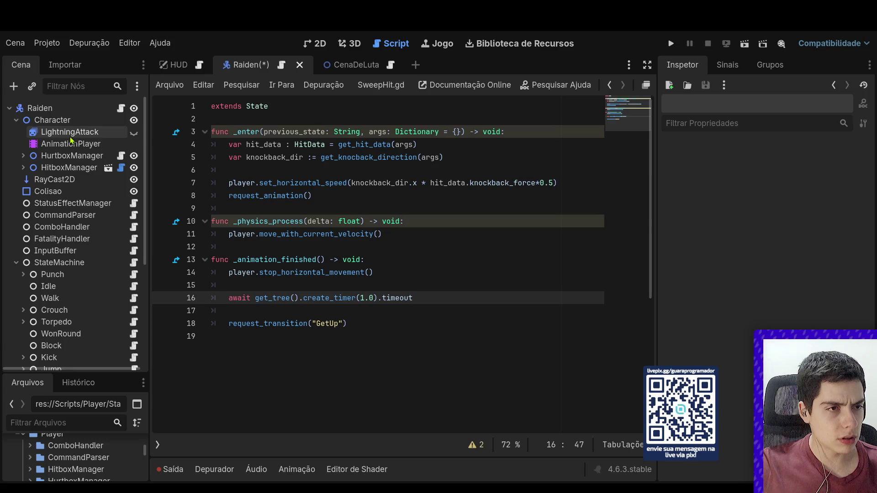
key("ctrl+shift+z")
left_click(76, 155)
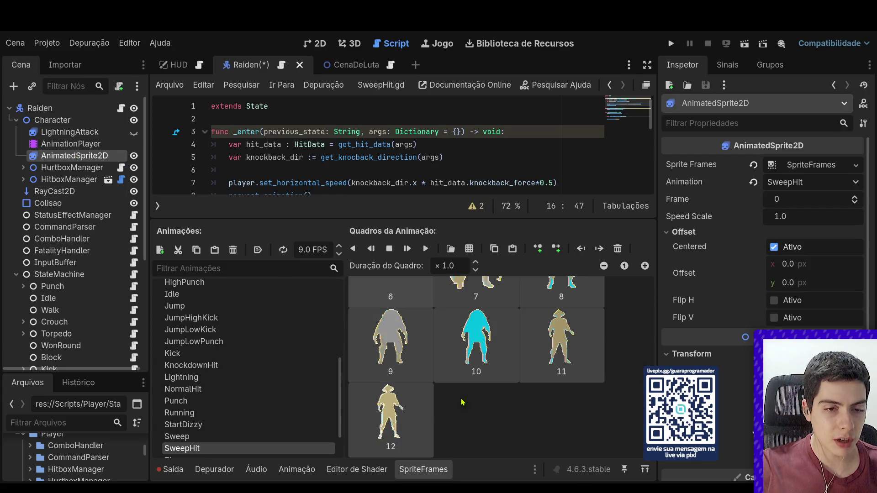
Enlarge the FileSystem dock and scroll its tree to the top
scroll(419, 374, "up", 2)
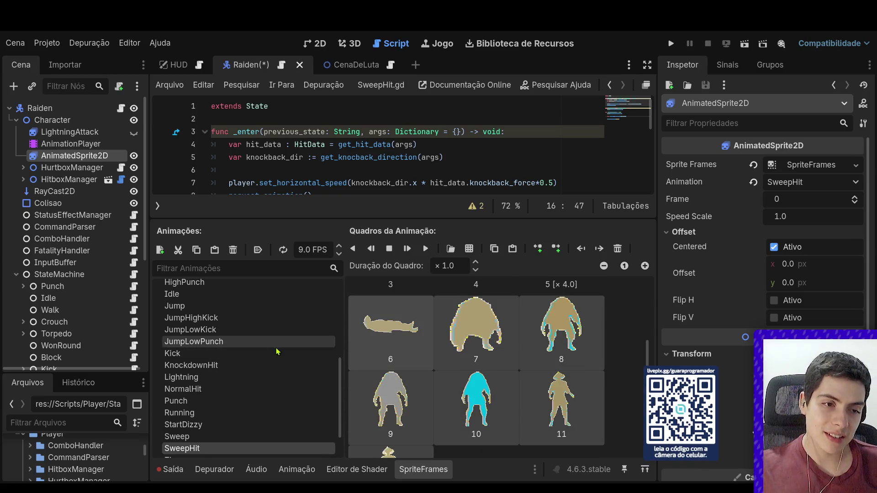
scroll(274, 353, "up", 3)
scroll(275, 352, "up", 3)
mouse_move(386, 339)
left_mouse_down()
mouse_move(192, 351)
mouse_move(190, 361)
left_mouse_up()
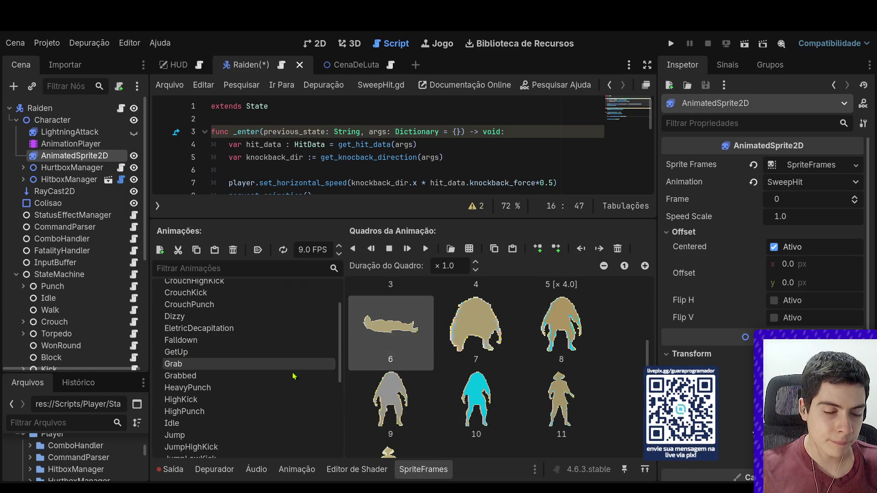
left_click_drag(105, 375, 110, 196)
scroll(78, 333, "up", 5)
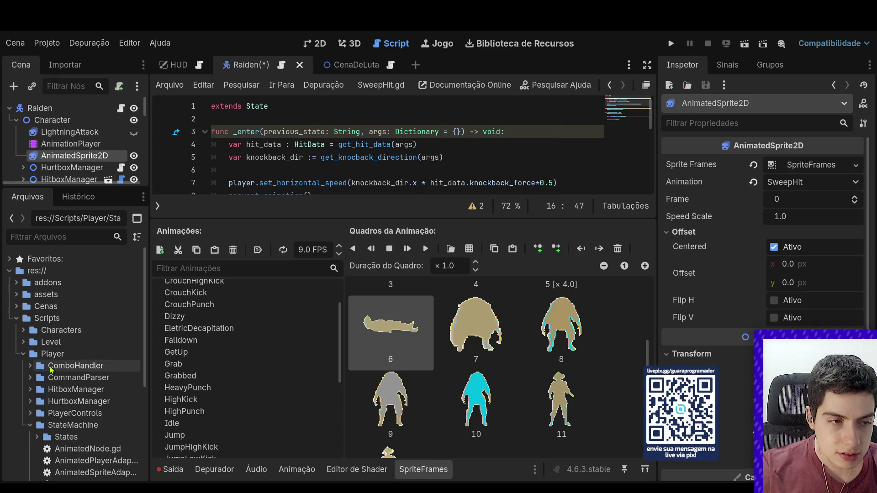
Expand the assets' characters image folder in the FileSystem dock
left_click(16, 318)
left_click(16, 295)
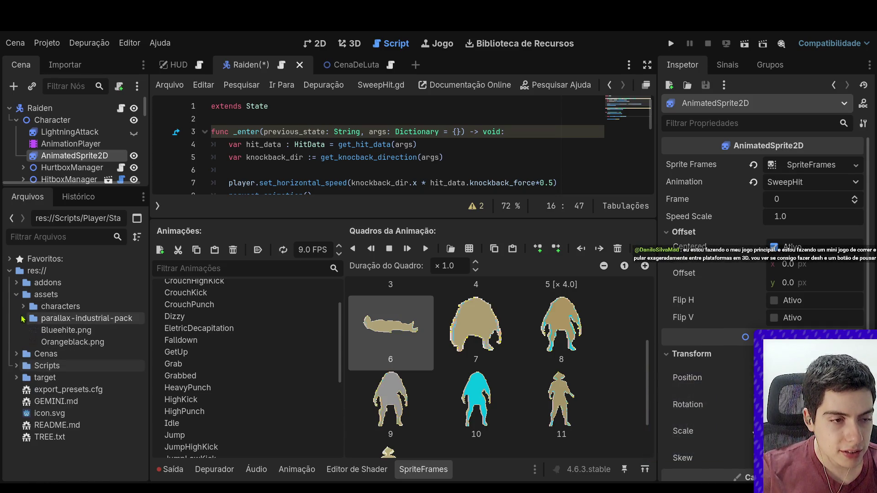
left_click(24, 307)
scroll(72, 358, "down", 5)
left_click_drag(143, 286, 143, 393)
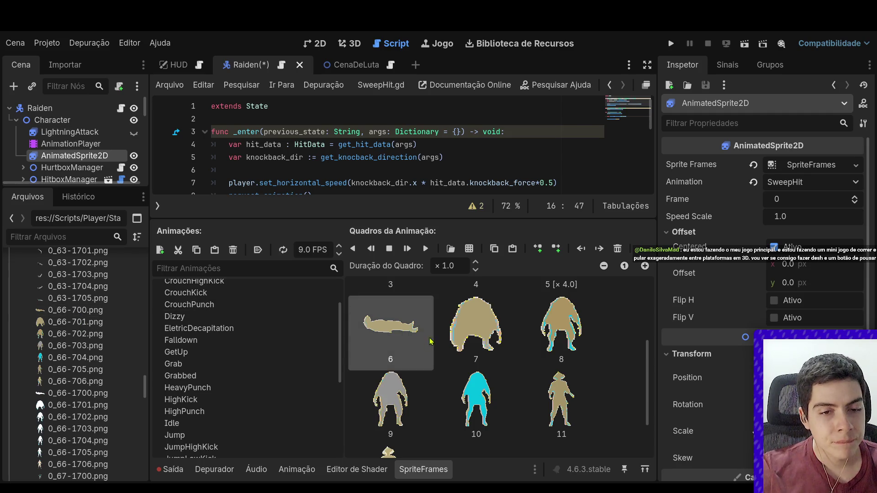
scroll(396, 347, "down", 1)
Delete the extra frames 6–12 from the SweepHit animation
left_click(396, 412, "shift")
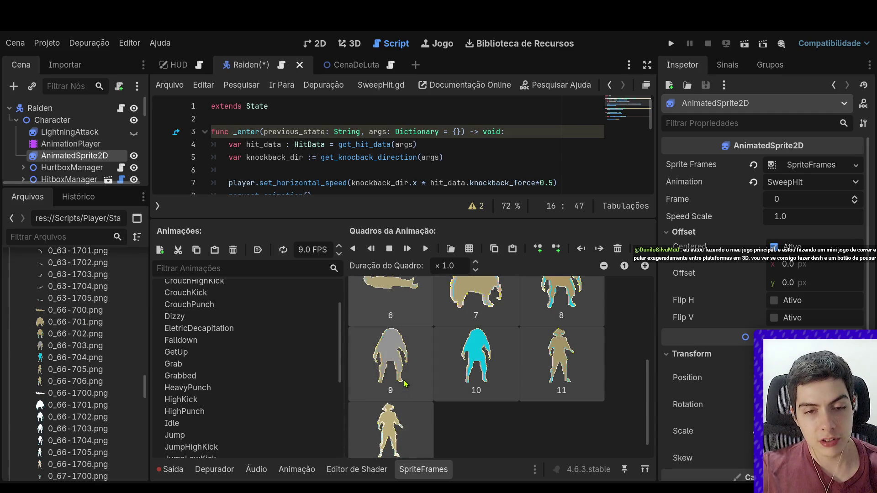
scroll(404, 385, "up", 3)
key("Delete")
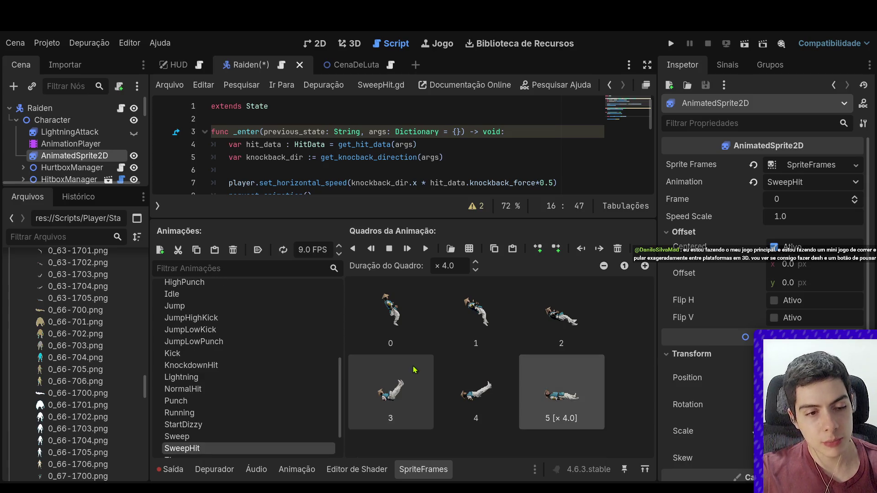
scroll(314, 333, "up", 3)
Add sprites 0_66-700.png through 0_66-706.png as GetUp frames
left_click(233, 289)
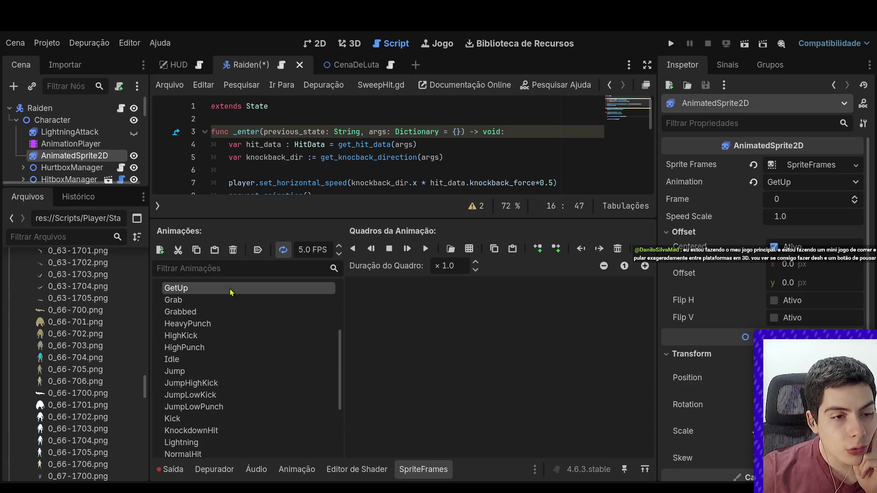
left_click(94, 310)
left_click(93, 382, "shift")
left_click_drag(93, 316, 365, 329)
Turn off looping for GetUp and set its speed to 9 FPS
left_click(282, 251)
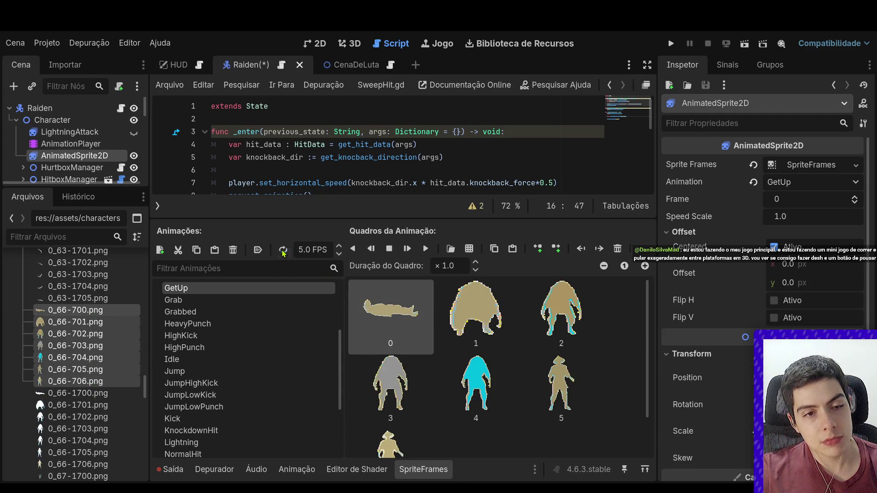
double_click(300, 250)
type("9")
key("Return")
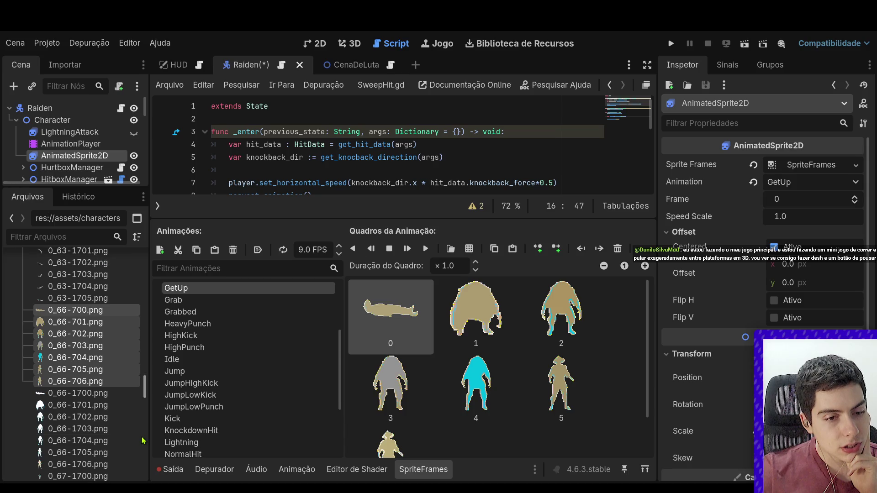
left_click_drag(87, 185, 87, 370)
scroll(94, 338, "down", 10)
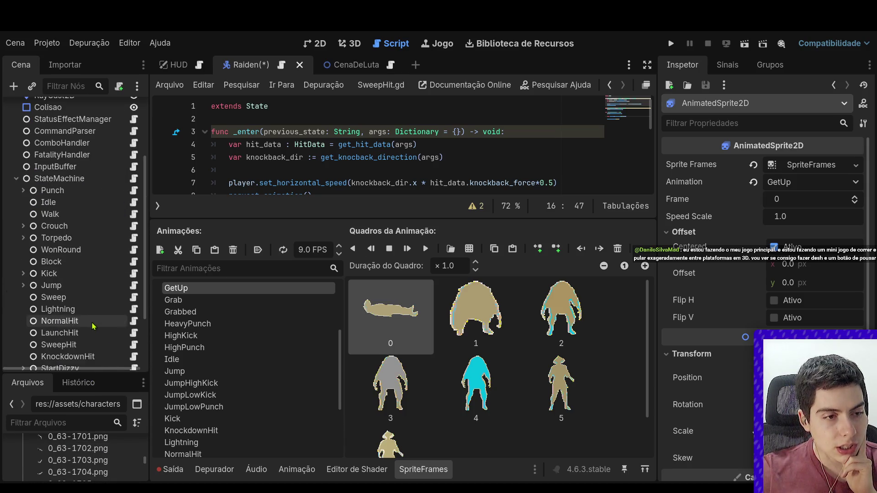
Open the SweepHit script and select its transition to GetUp
left_click(133, 269)
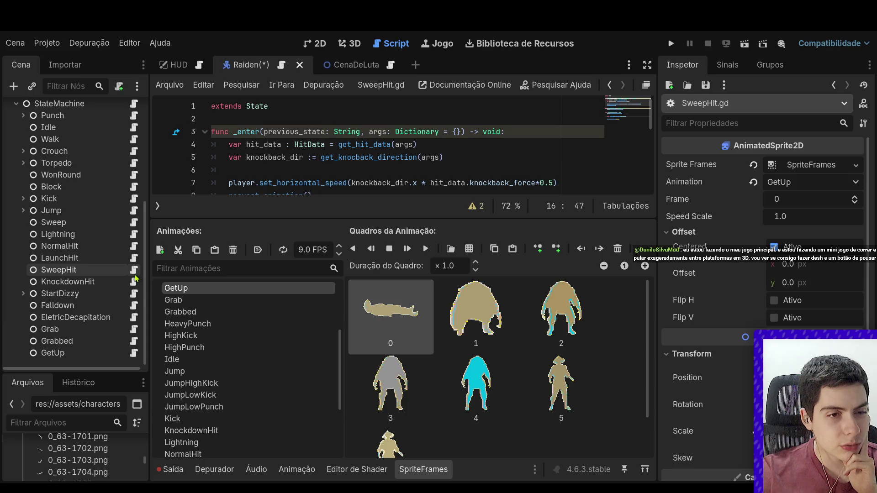
left_click_drag(303, 219, 302, 283)
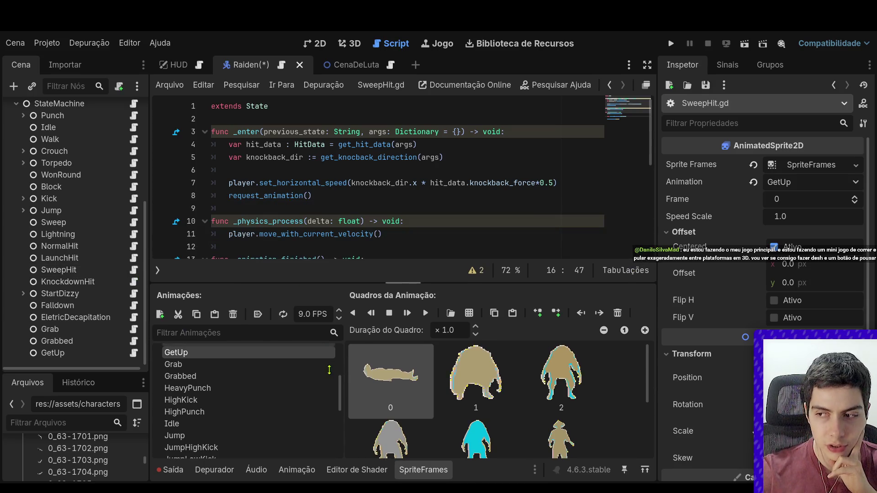
scroll(298, 238, "down", 5)
scroll(383, 174, "up", 2)
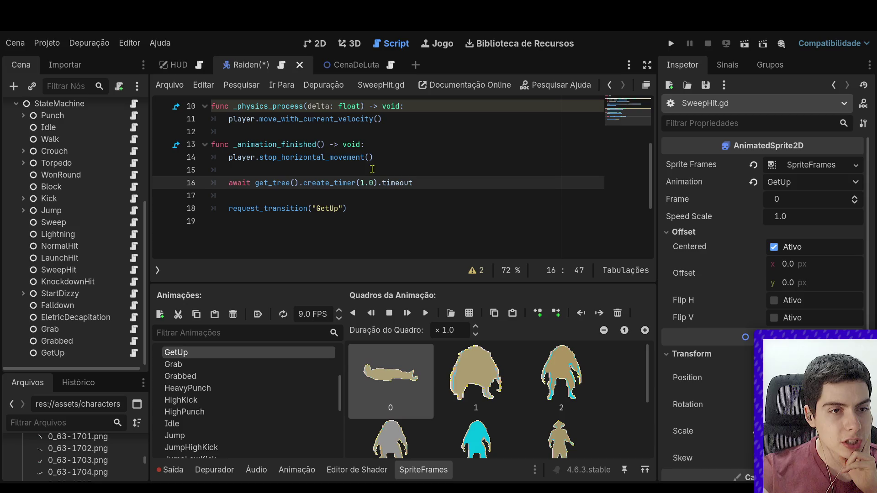
left_click_drag(349, 209, 231, 195)
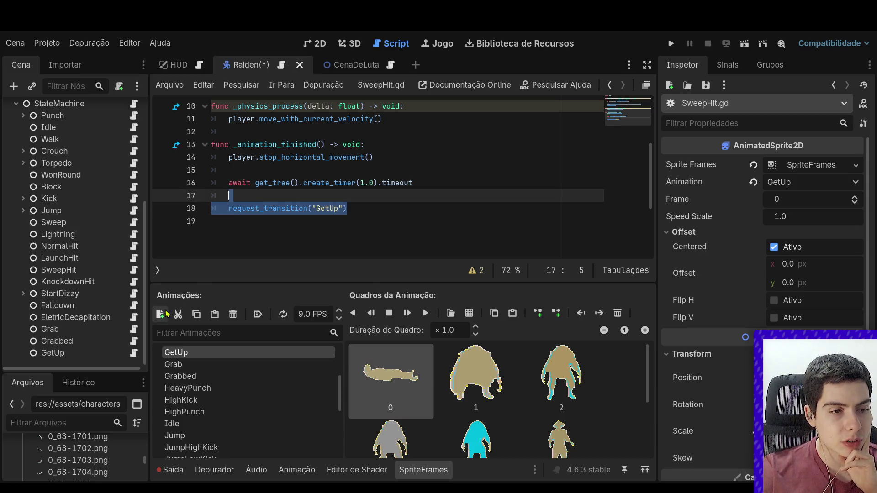
Open the GetUp script, then select the AnimationPlayer to show its timeline
left_click(133, 355)
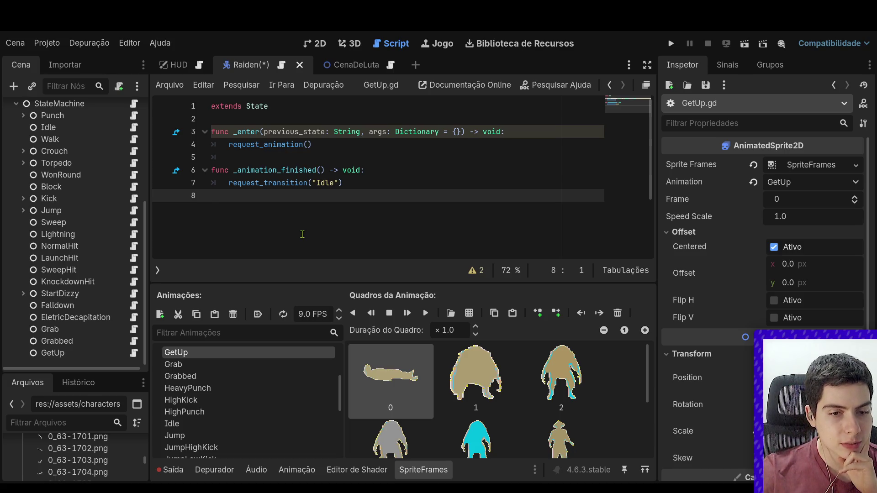
scroll(78, 205, "up", 5)
left_click(71, 144)
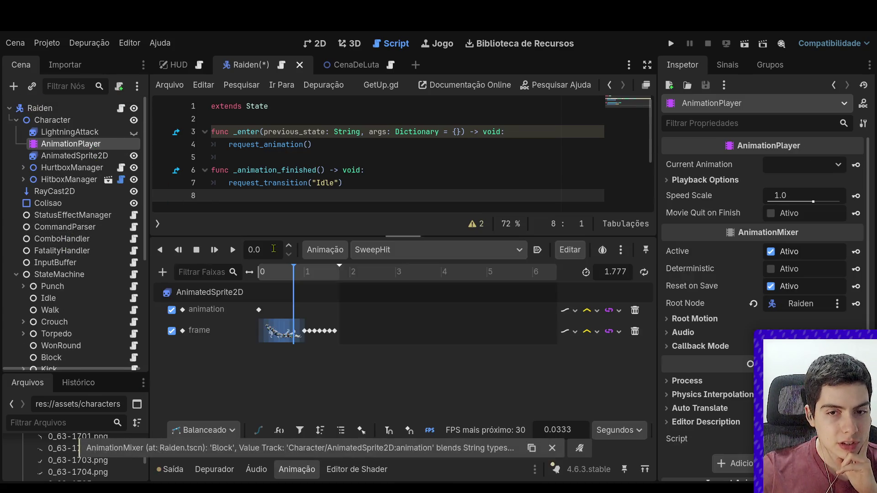
Delete SweepHit's frame keyframes beyond 1.0 s and rewind the playhead to 0
scroll(763, 306, "down", 3)
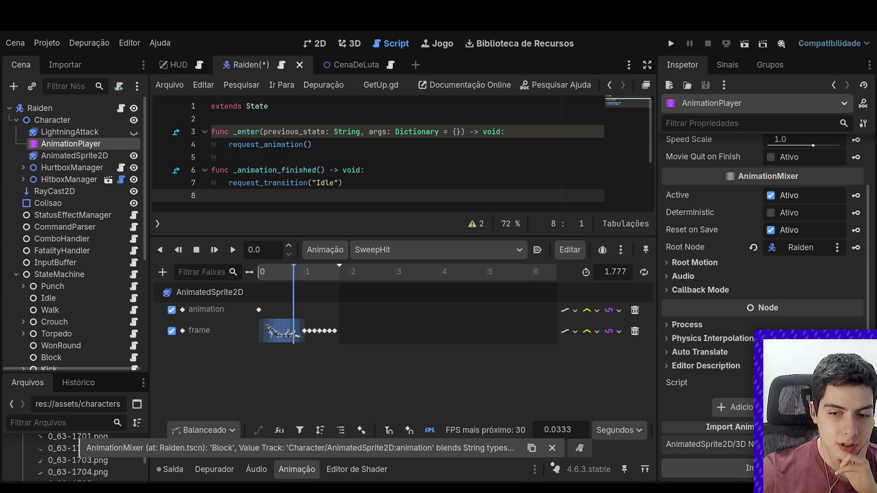
key("ctrl+z")
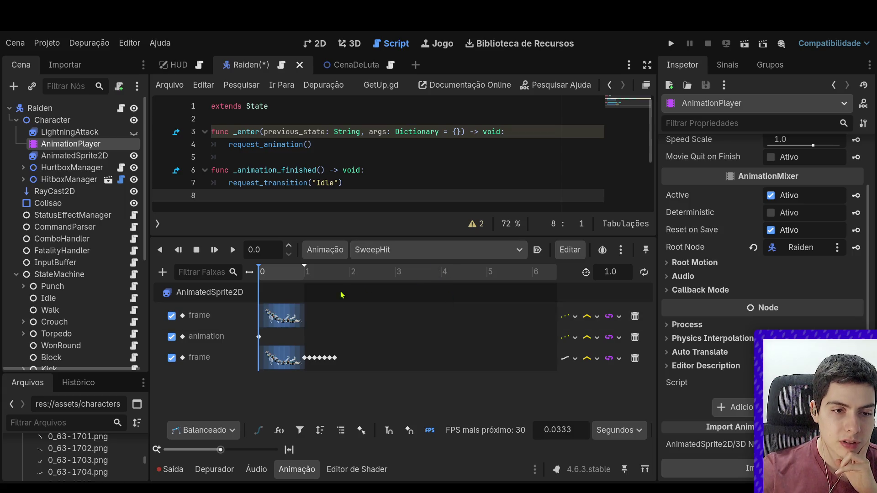
key("shift+d")
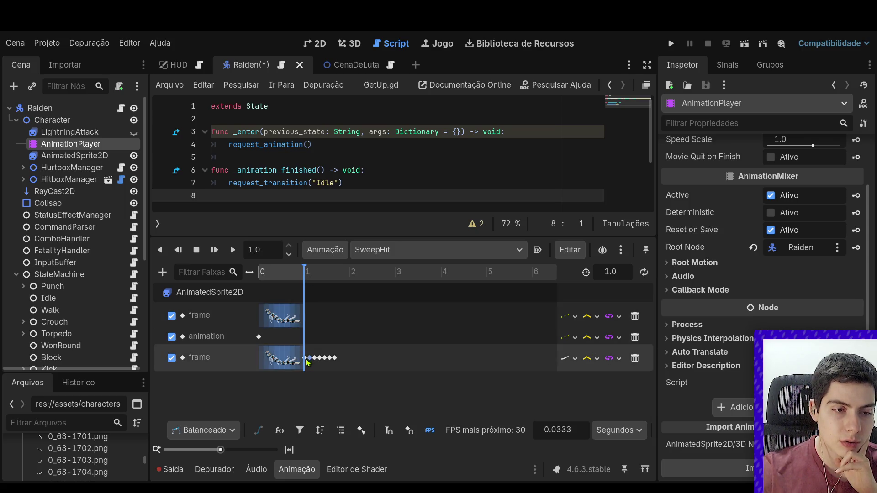
left_click(306, 359)
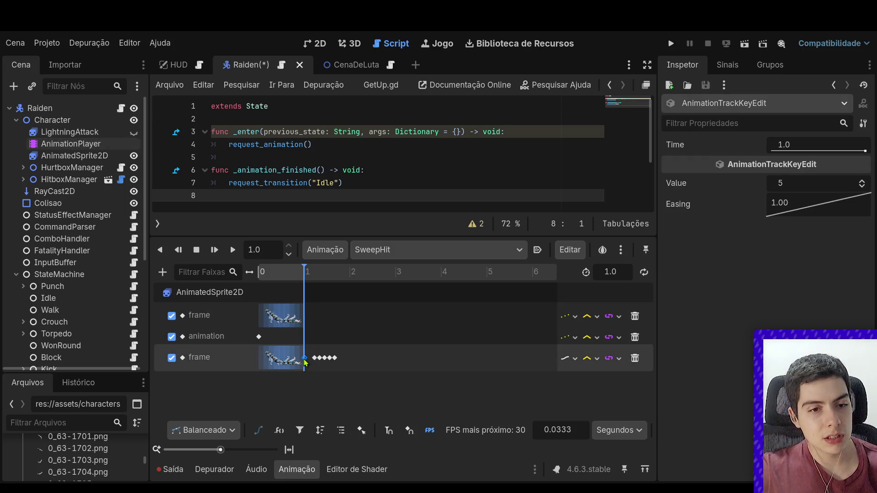
left_click_drag(305, 362, 332, 363)
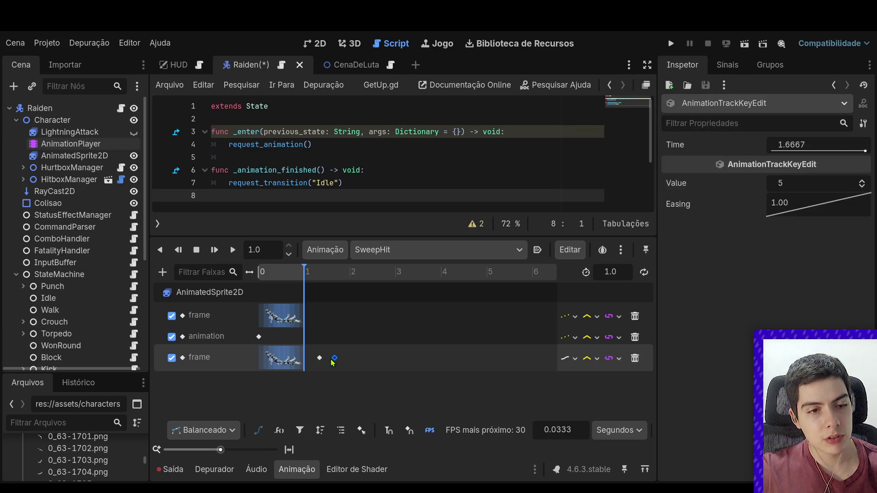
key("Delete")
left_click(319, 359)
key("Delete")
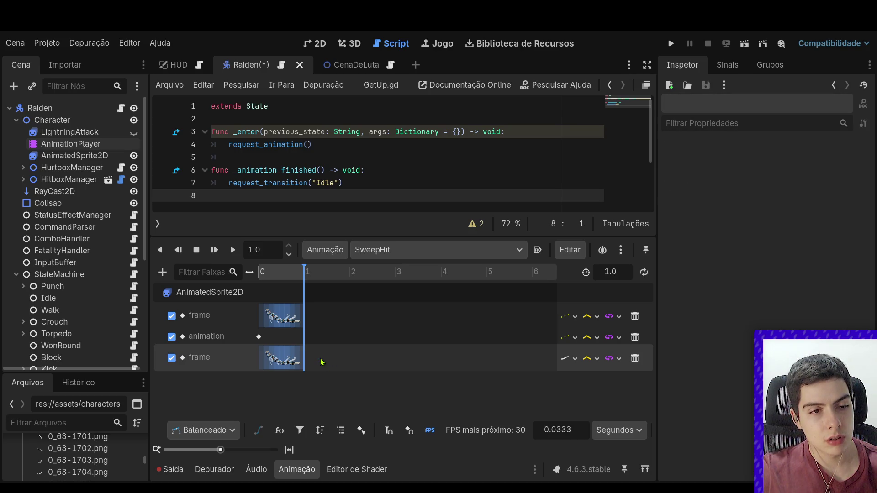
left_click_drag(274, 272, 254, 271)
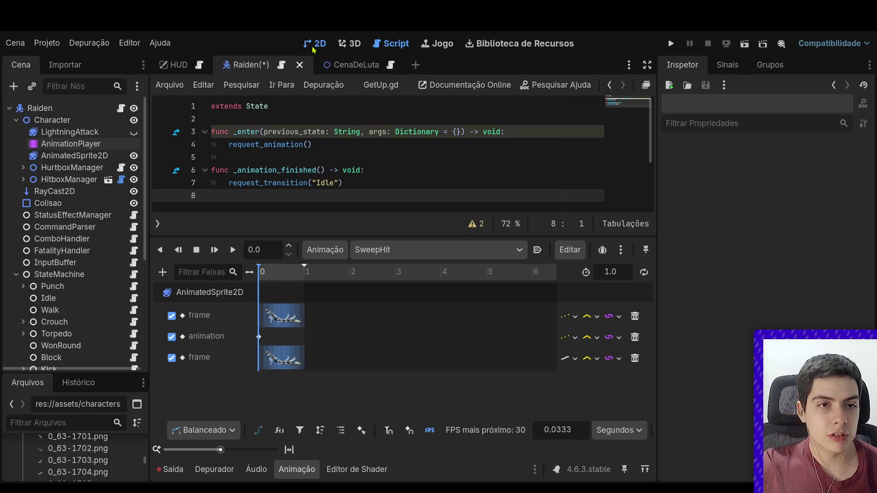
Switch to the 2D view, scrub SweepHit, and save the Raiden scene
left_click(314, 45)
scroll(397, 191, "up", 5)
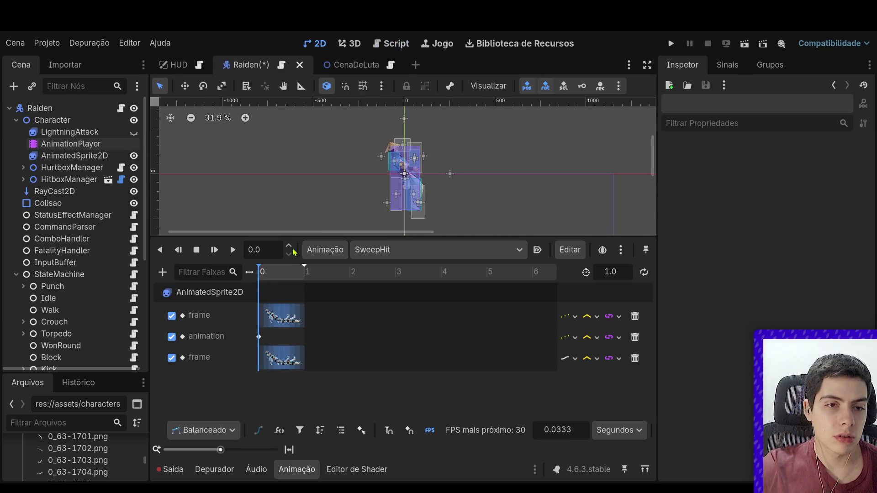
mouse_move(270, 274)
left_mouse_down()
mouse_move(300, 274)
mouse_move(259, 274)
left_mouse_up()
key("ctrl+s")
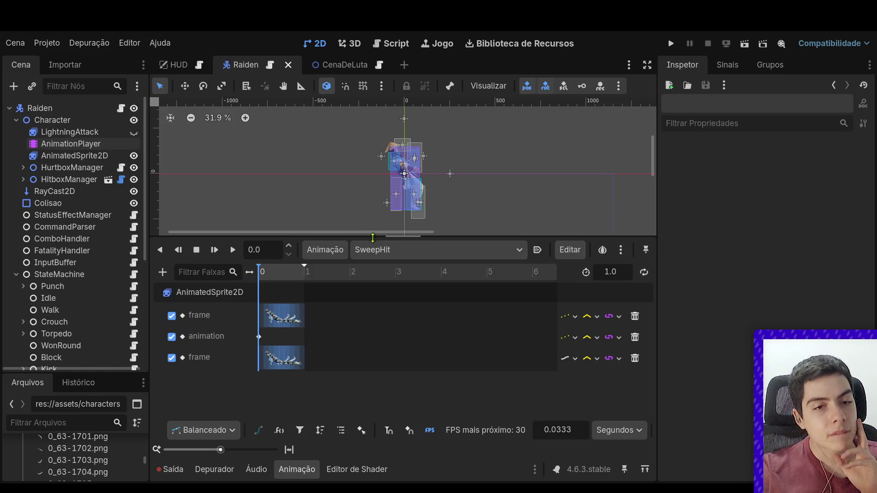
Scrub through the GetUp animation poses from start to end
scroll(366, 250, "up", 3)
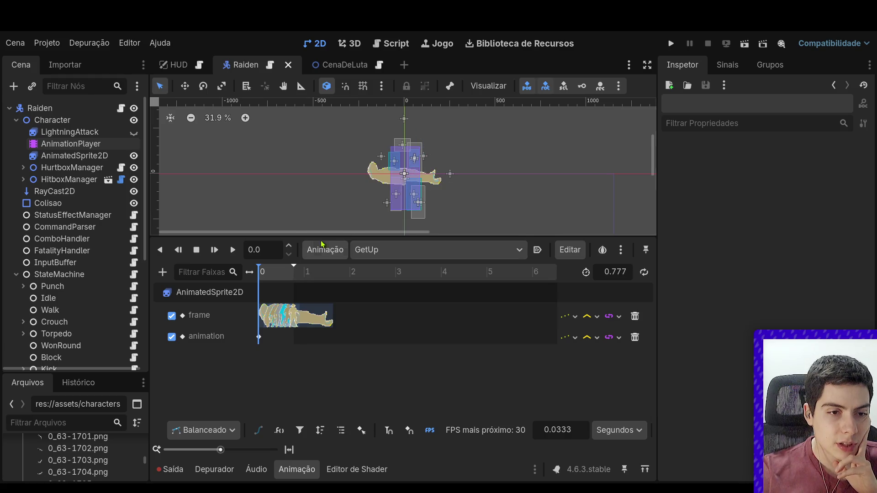
mouse_move(267, 274)
left_mouse_down()
mouse_move(299, 274)
mouse_move(243, 281)
mouse_move(287, 280)
left_mouse_up()
mouse_move(284, 268)
left_mouse_down()
mouse_move(248, 272)
mouse_move(348, 284)
mouse_move(225, 283)
left_mouse_up()
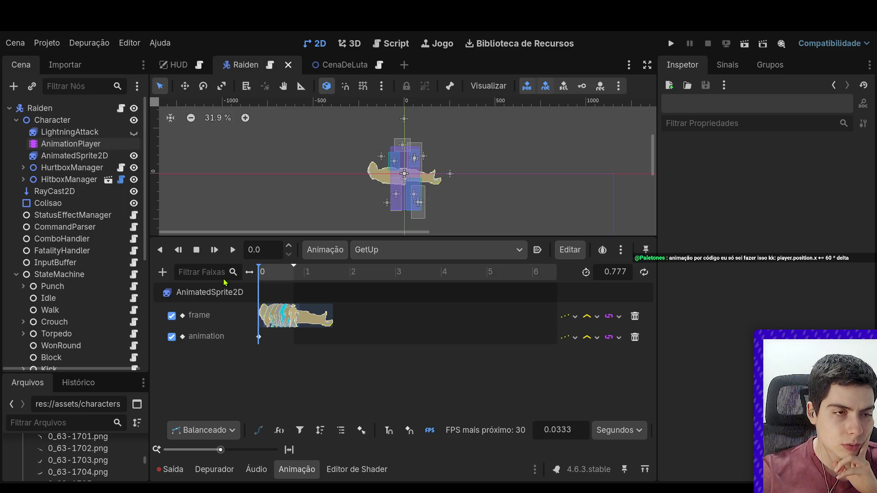
mouse_move(225, 283)
left_mouse_down()
mouse_move(333, 287)
mouse_move(241, 289)
left_mouse_up()
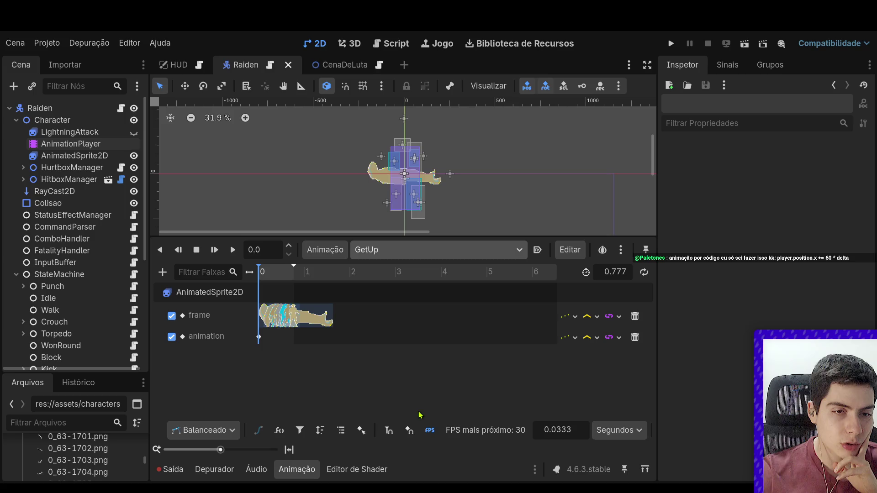
Replay SweepHit from its end, then select AnimatedSprite2D to view its frames
left_click(301, 271)
left_click_drag(301, 270, 330, 272)
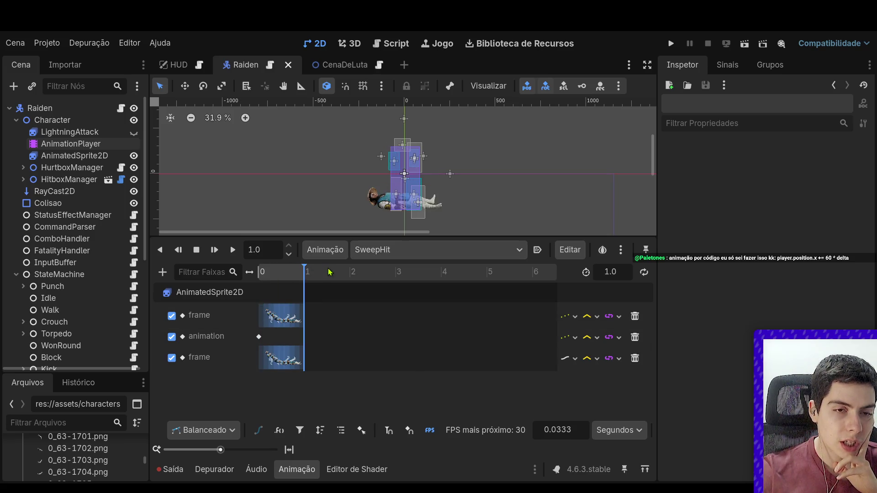
key("shift+d")
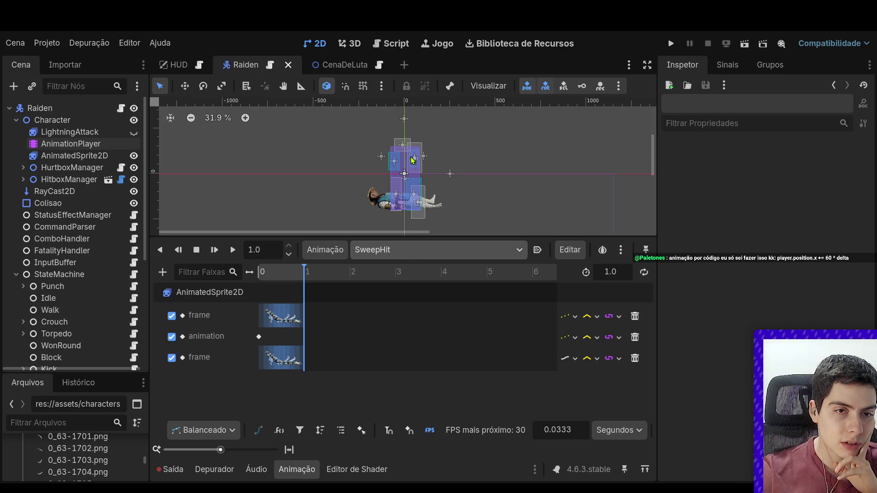
left_click(73, 154)
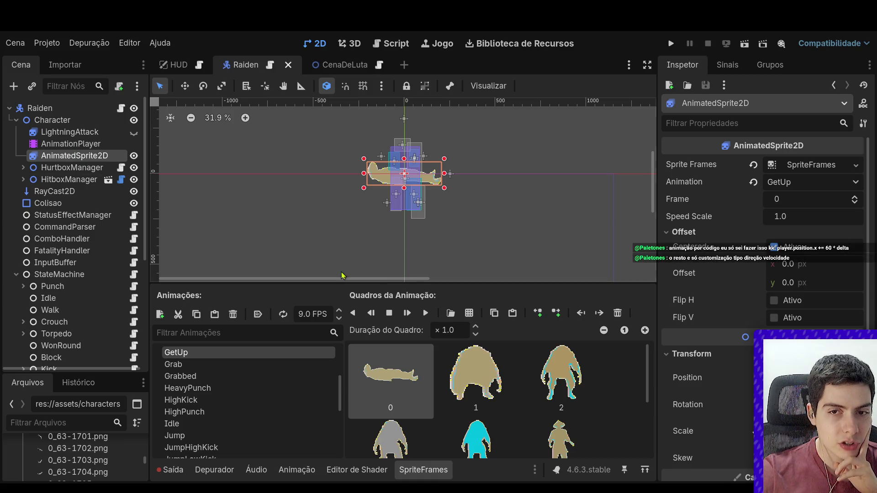
Open the Animation panel and try sprite Y offsets of 10 and 35
left_click(297, 471)
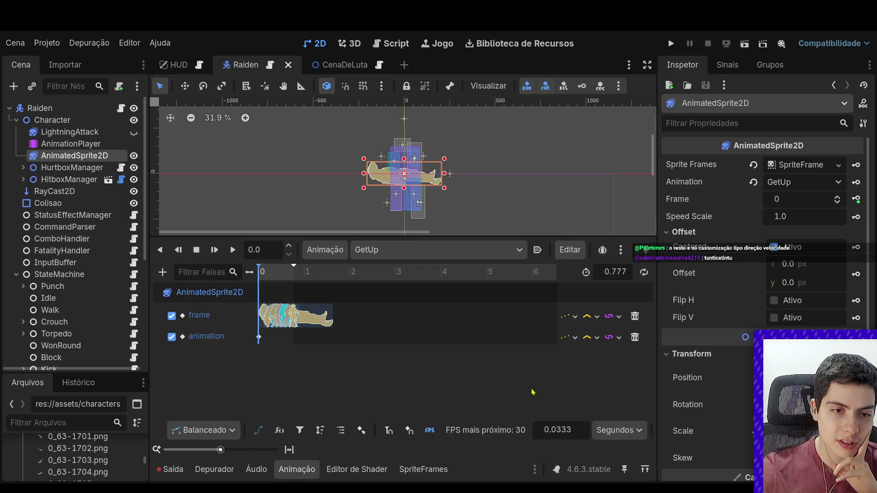
left_click(784, 282)
type("10")
key("Return")
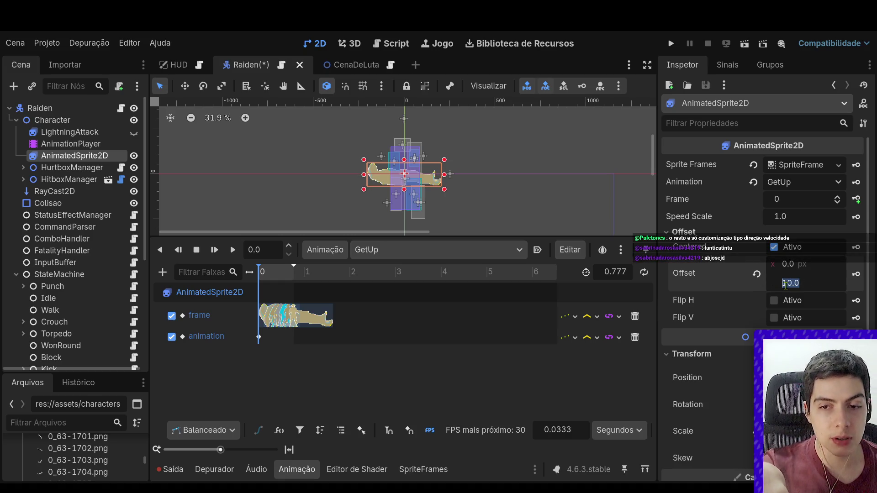
type("35")
key("Return")
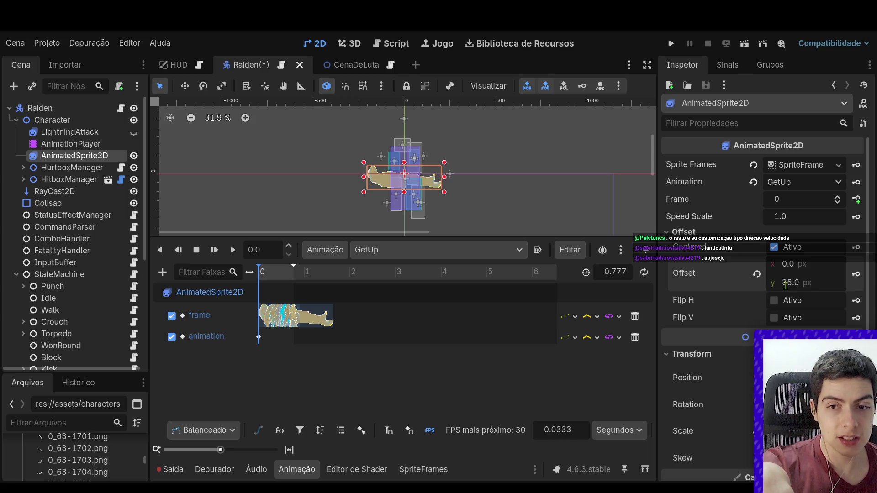
Adjust the Y offset through 500 and 300 to 250, then key it into GetUp
left_click(785, 283)
type("500")
key("Return")
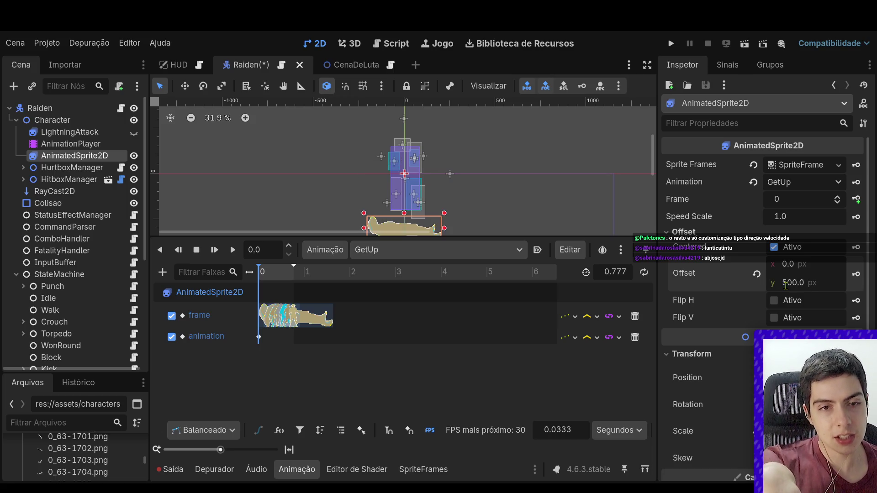
left_click(786, 283)
type("300")
key("Return")
left_click(788, 284)
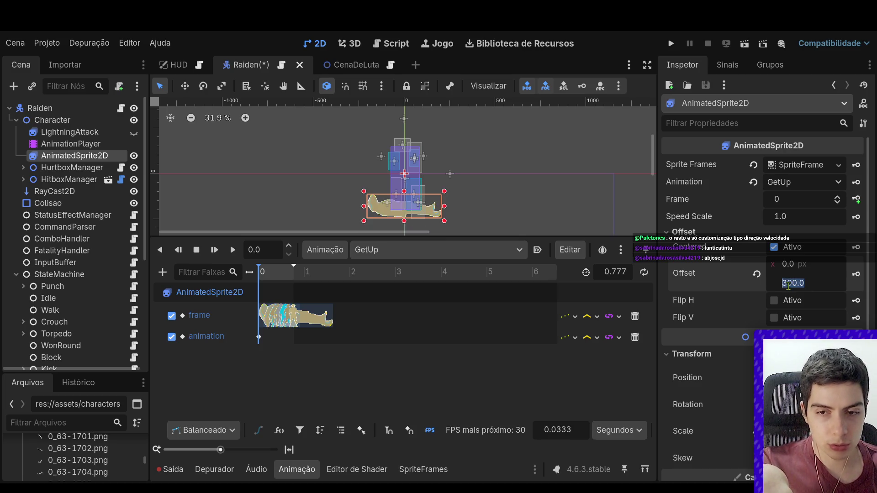
type("250")
key("Return")
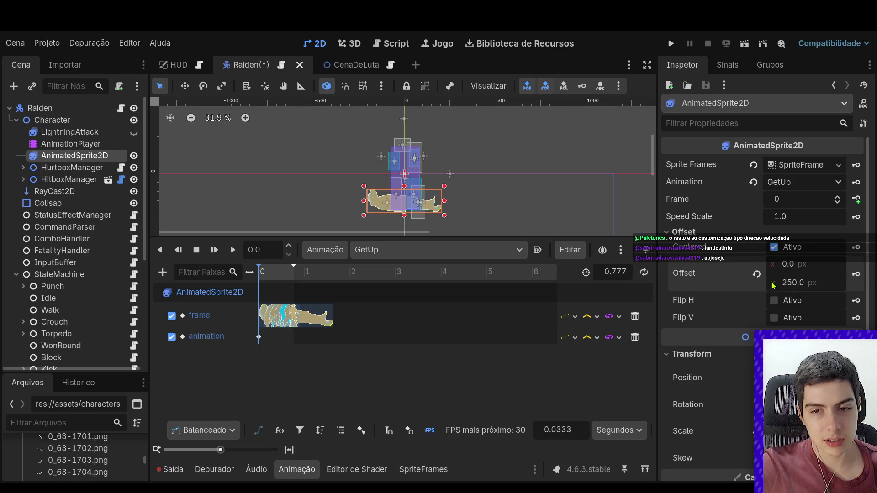
left_click(856, 274)
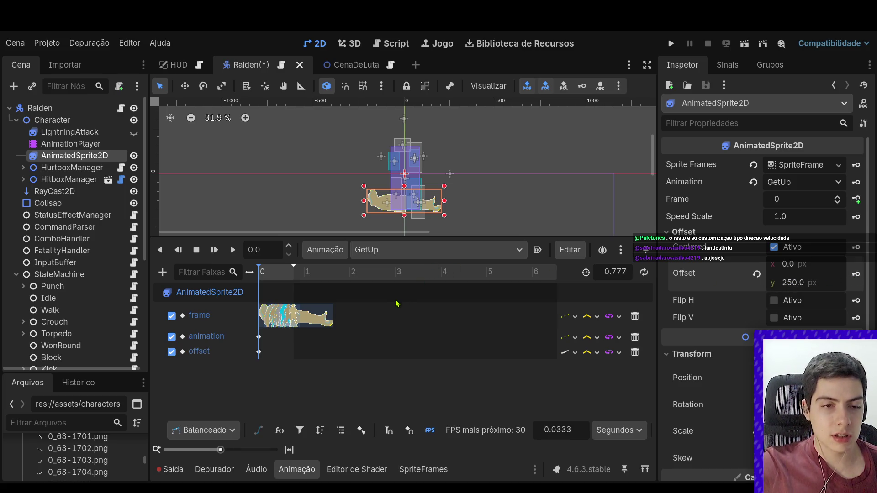
mouse_move(272, 273)
left_mouse_down()
mouse_move(279, 269)
mouse_move(259, 276)
left_mouse_up()
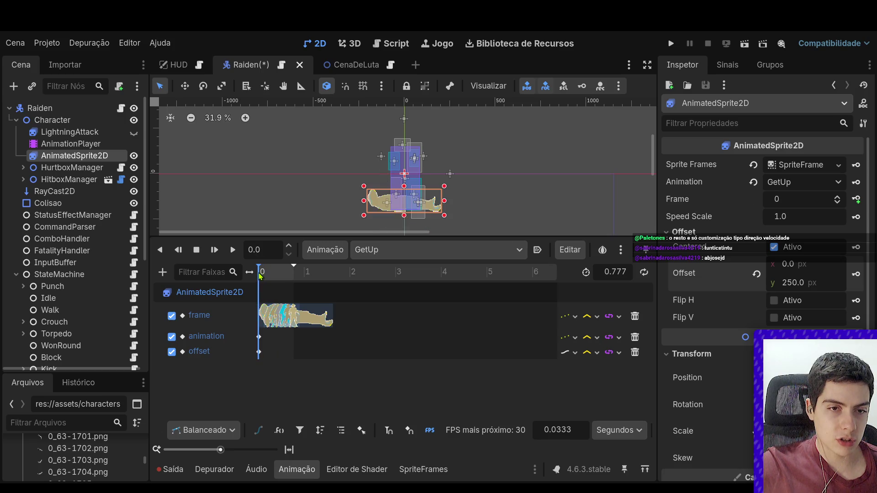
Add a second GetUp offset key at 0.111 s with the vertical offset set to 0
left_click_drag(220, 450, 240, 449)
left_click(327, 275)
left_click_drag(329, 277, 328, 276)
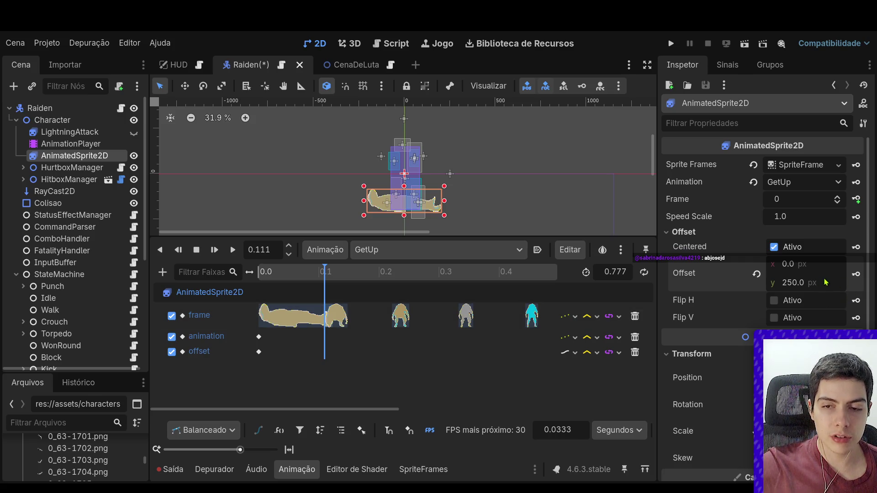
left_click(858, 276)
left_click(822, 283)
type("0")
key("Return")
left_click(856, 274)
left_click(259, 271)
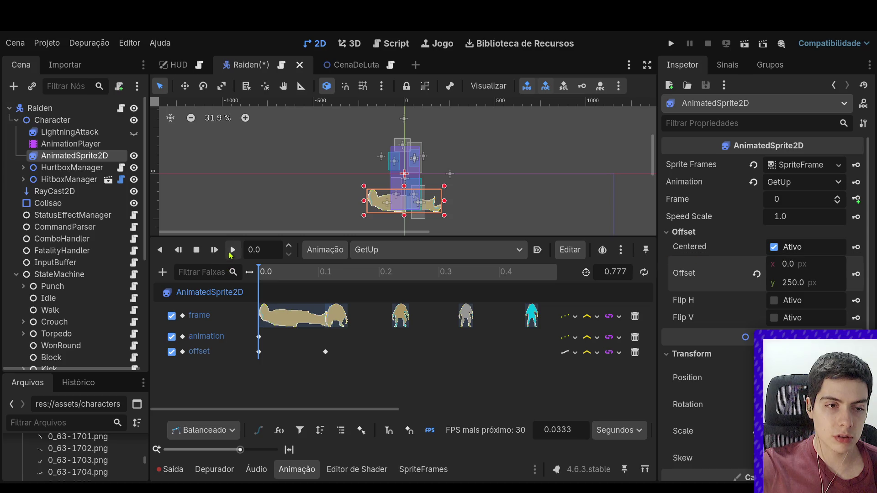
Switch the offset track's update mode to Discrete and save the Raiden scene
left_click(574, 352)
left_click(589, 375)
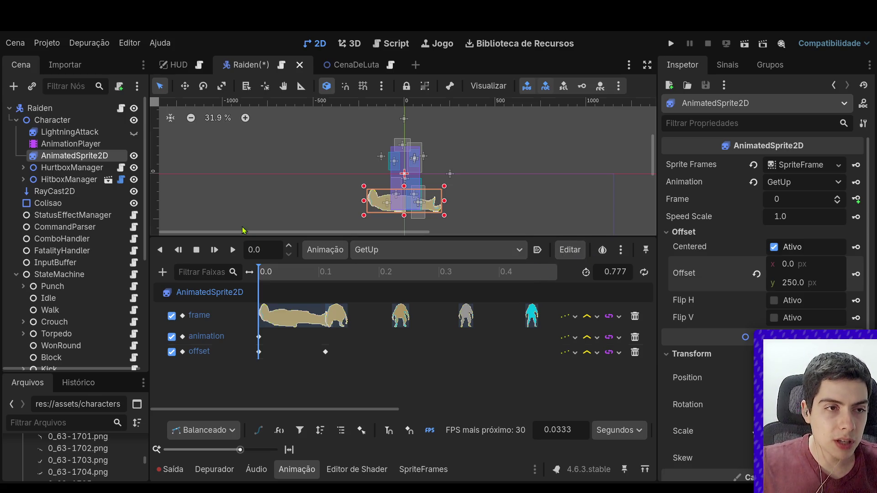
left_click(248, 206)
key("ctrl+s")
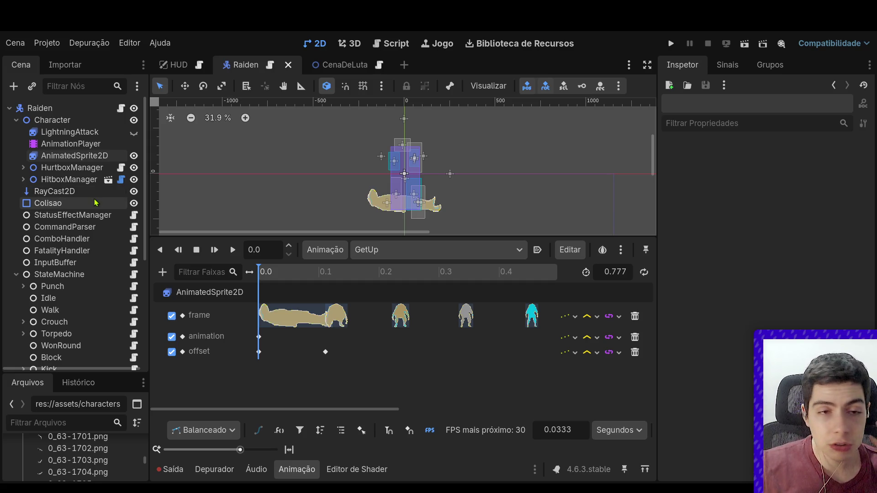
Save the scene, then test-run the CenaDeLuta fight scene and stop it
left_click(297, 470)
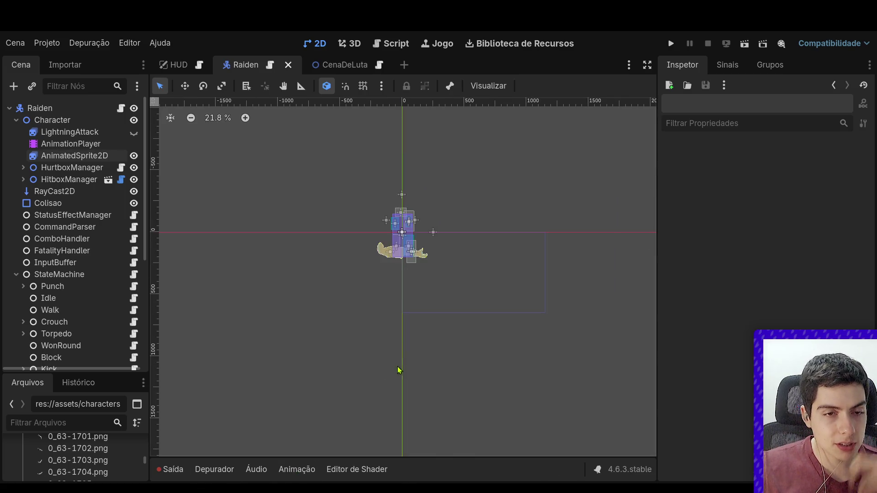
scroll(399, 368, "down", 2)
key("ctrl+s")
scroll(354, 271, "up", 5)
scroll(347, 283, "down", 3)
scroll(340, 292, "up", 5)
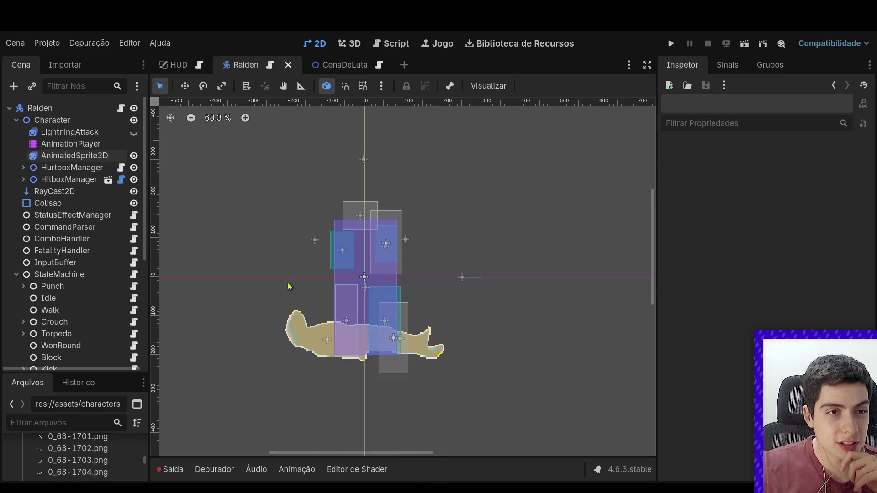
left_click(330, 65)
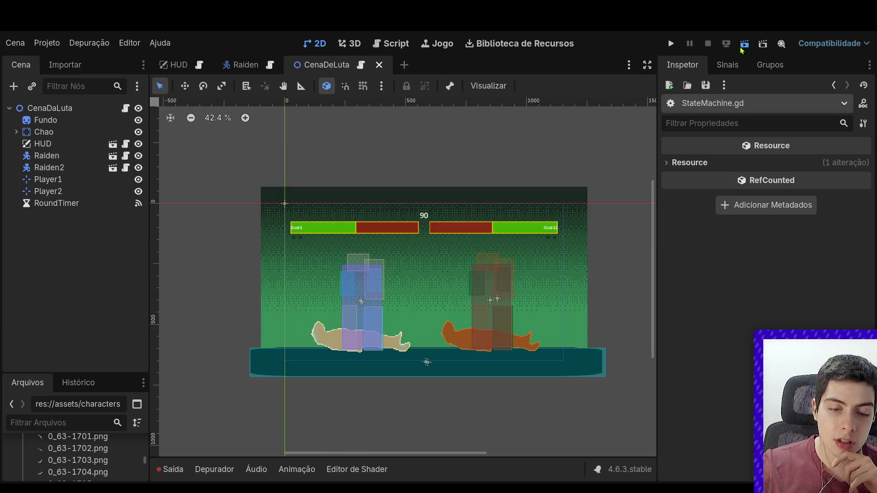
left_click(745, 43)
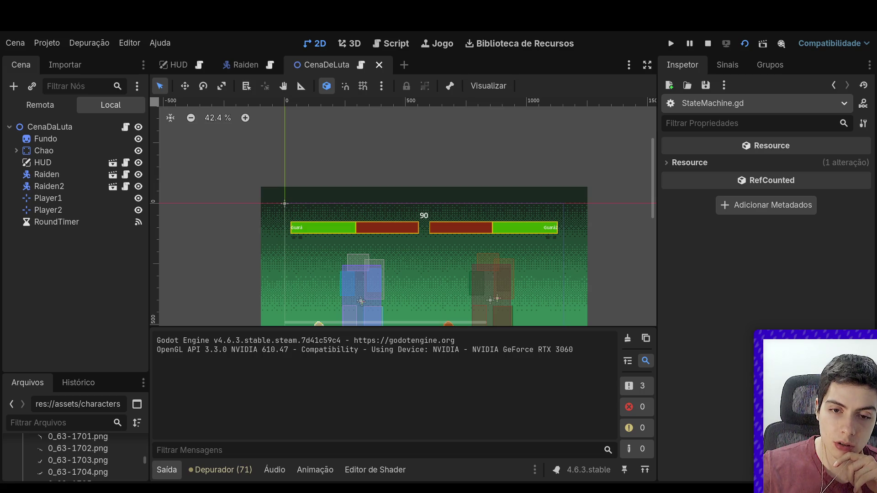
left_click(708, 43)
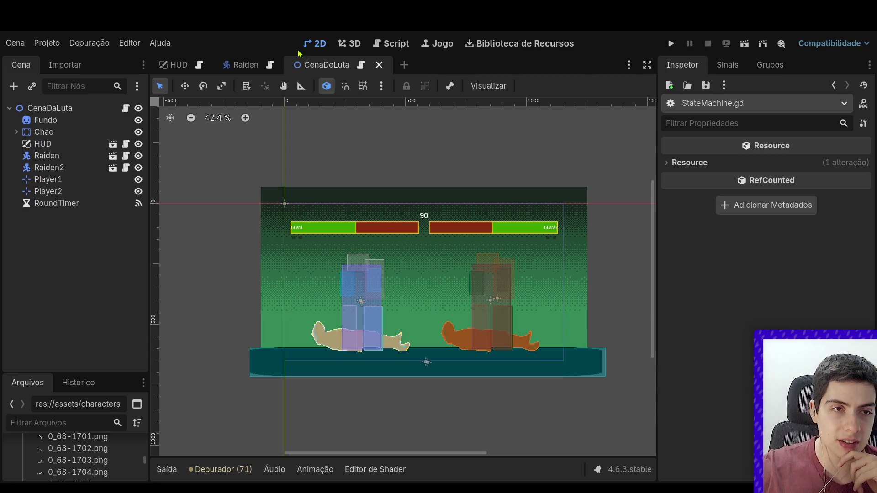
Back in the Raiden scene, select AnimationPlayer to show the RESET animation tracks
left_click(247, 64)
left_click(68, 144)
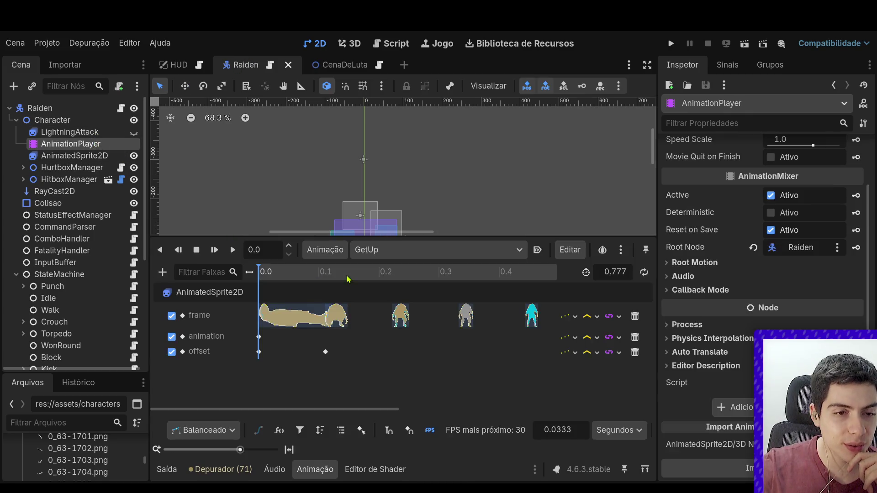
left_click(91, 157)
left_click(92, 144)
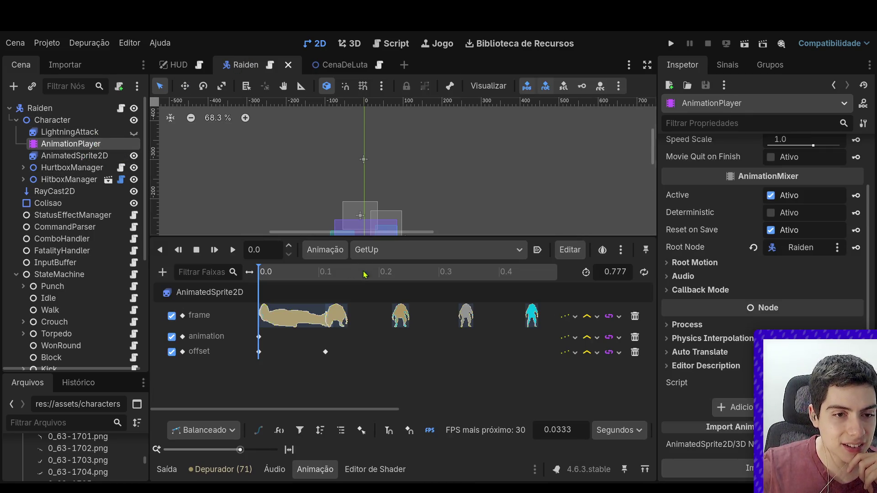
key("ctrl+s")
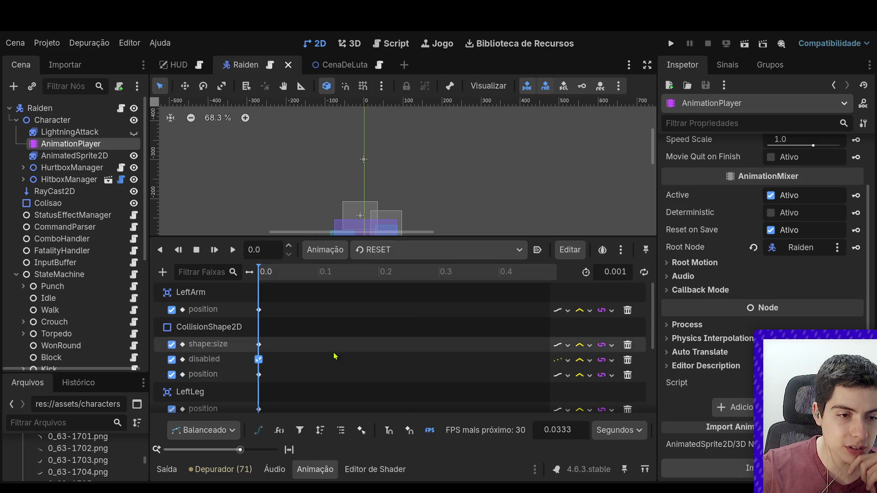
Select AnimatedSprite2D and cycle the bottom panels back to the sprite frames panel
left_click(118, 157)
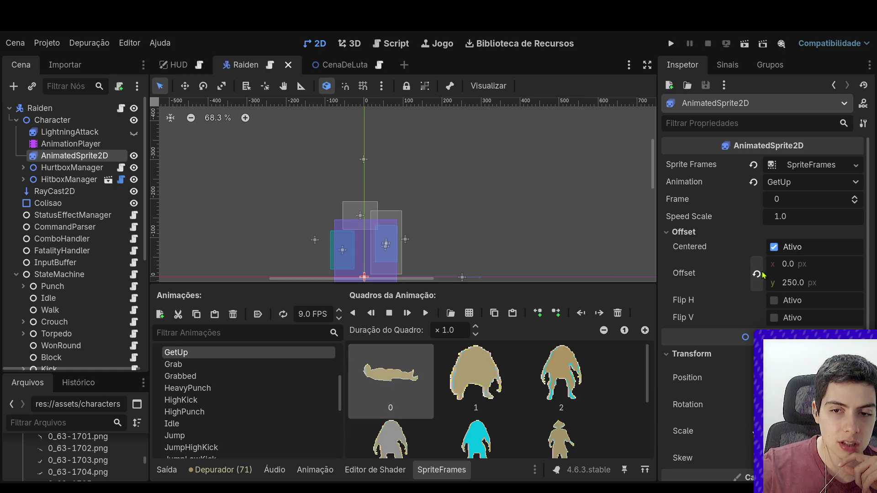
left_click(274, 471)
left_click(316, 470)
left_click(370, 471)
left_click(442, 471)
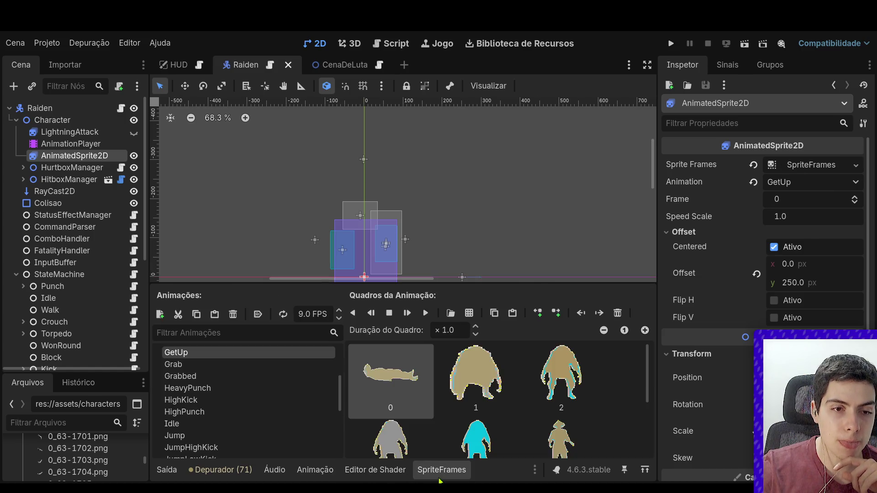
Set the RESET offset key's y value to 0, save Raiden, and open CenaDeLuta
left_click(70, 144)
scroll(436, 338, "down", 2)
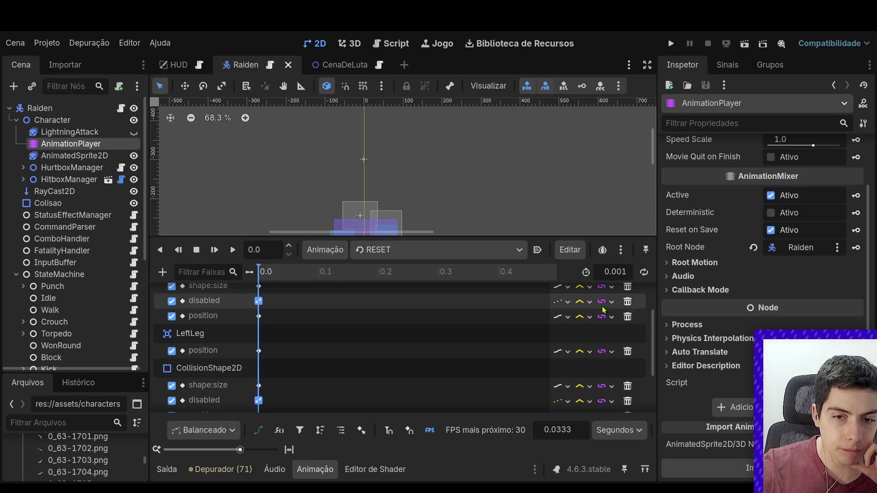
left_click_drag(653, 329, 654, 370)
left_click(258, 405)
left_click(795, 203)
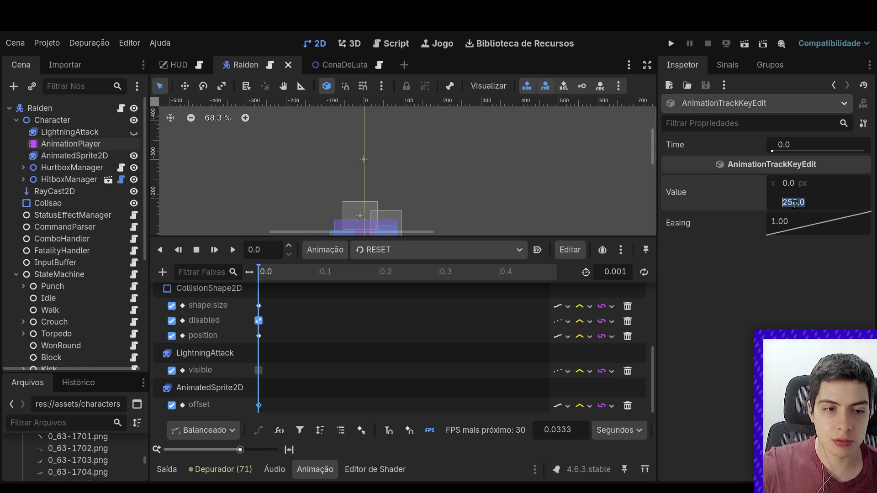
type("0")
key("Return")
key("ctrl+s")
left_click(349, 65)
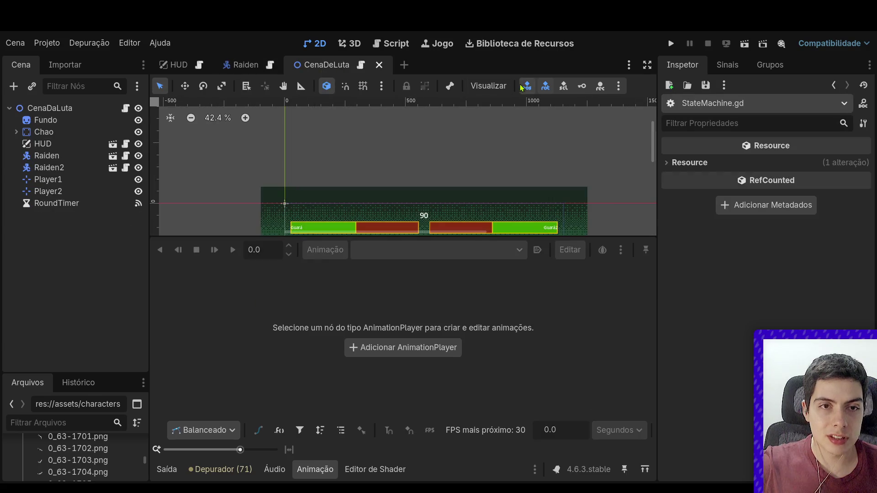
Run the fight scene and move player one with D/A, punching (J) and sweep-kicking (K)
left_click(744, 45)
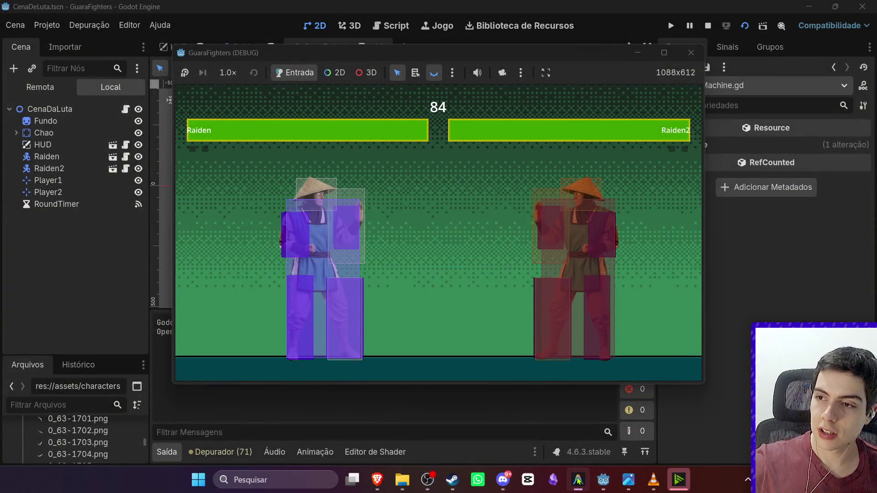
key("d")
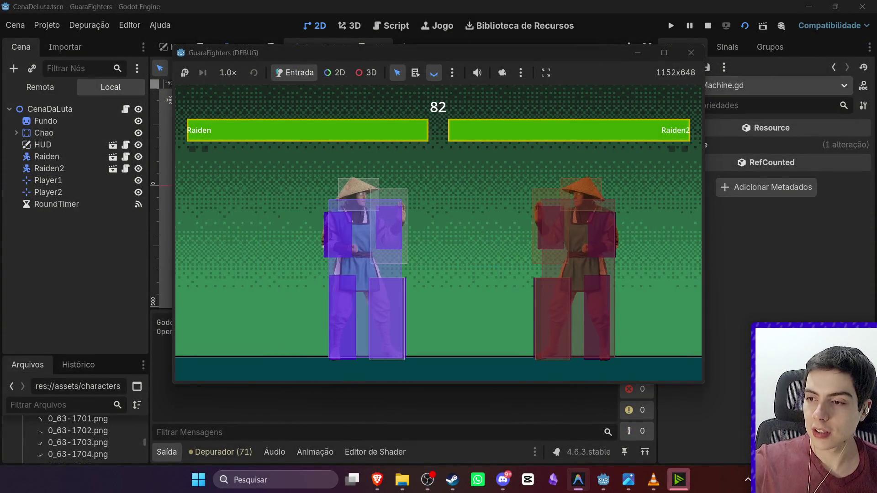
key("a")
key("d")
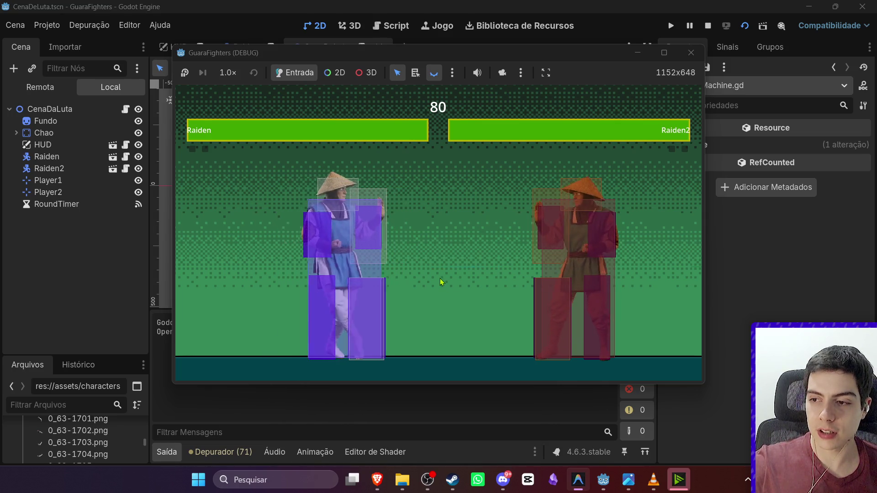
key("j")
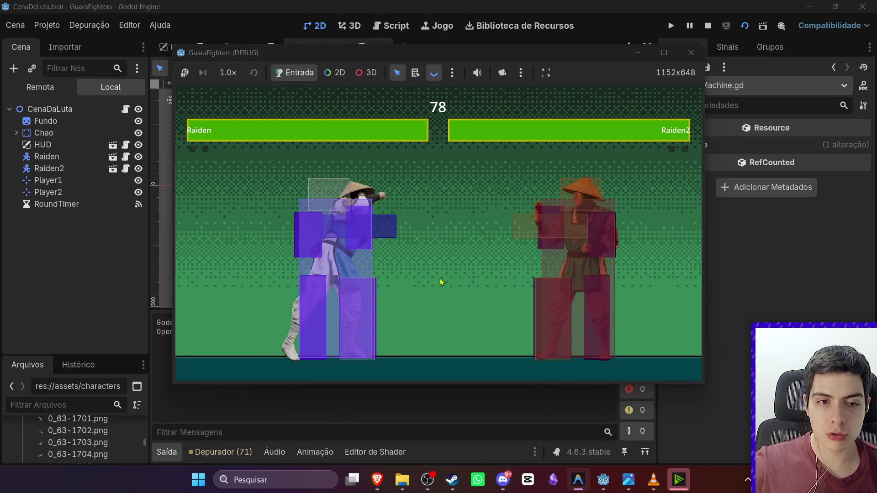
key("k")
Sweep Raiden2 to the floor, stop the game, and open Raiden's Player script
key("d")
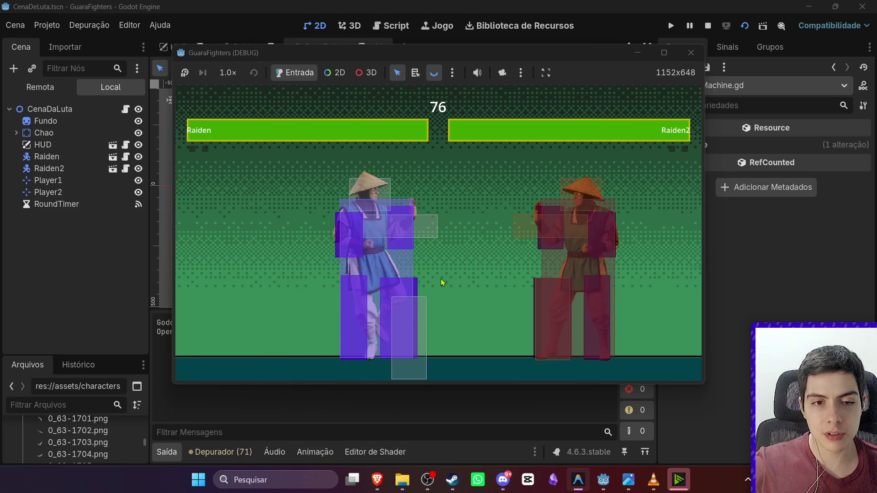
key("d")
key("k")
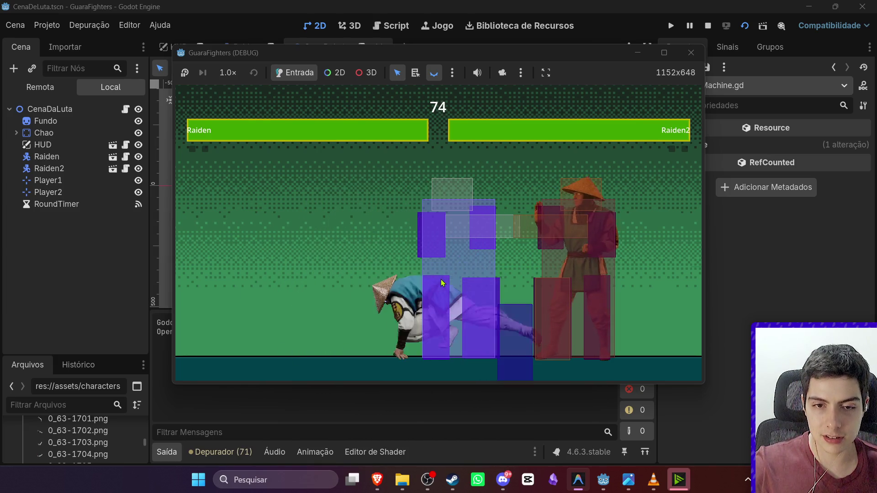
key("k")
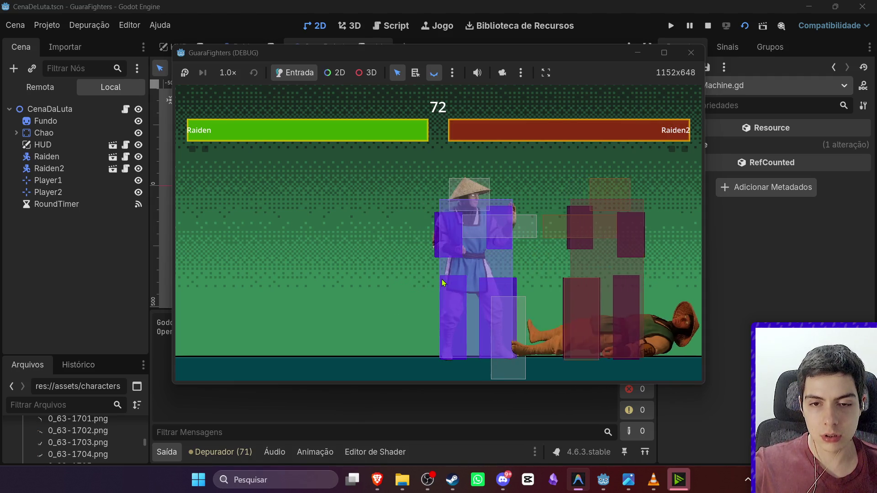
left_click(691, 52)
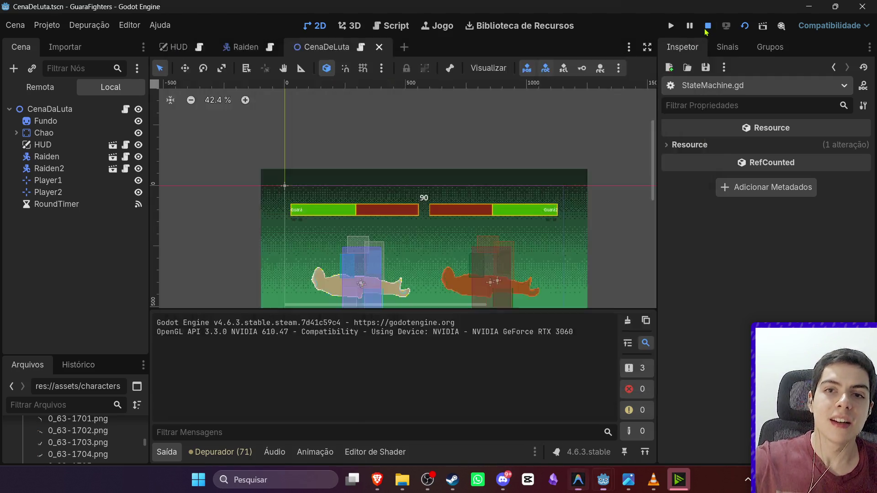
left_click(246, 47)
left_click(121, 90)
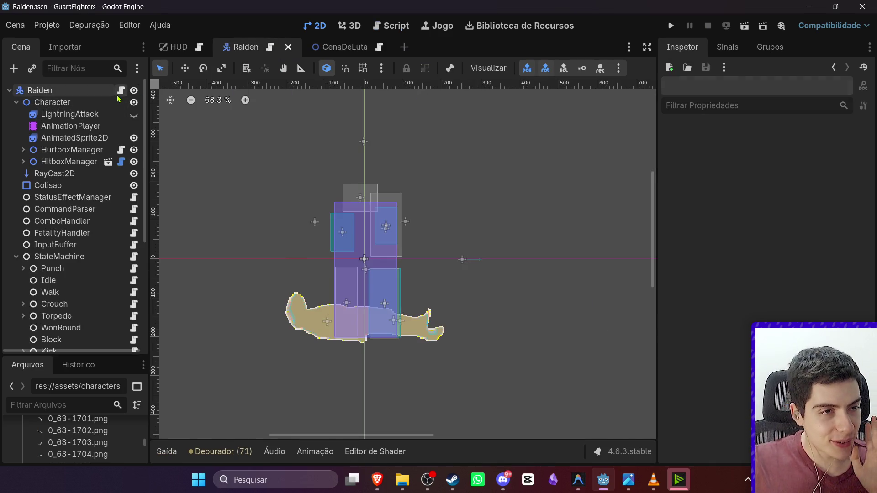
Change MAX_LIFE in Player.gd from 10 to 100 and run the CenaDeLuta scene
mouse_move(398, 220)
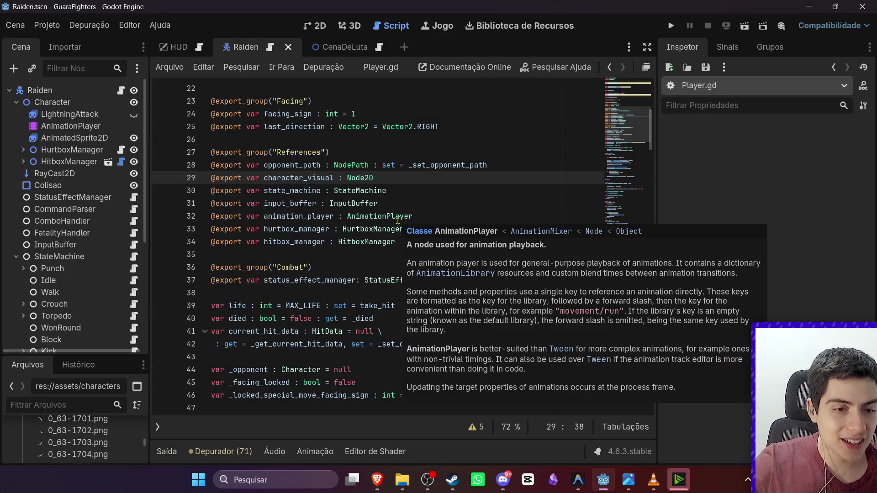
scroll(398, 219, "up", 4)
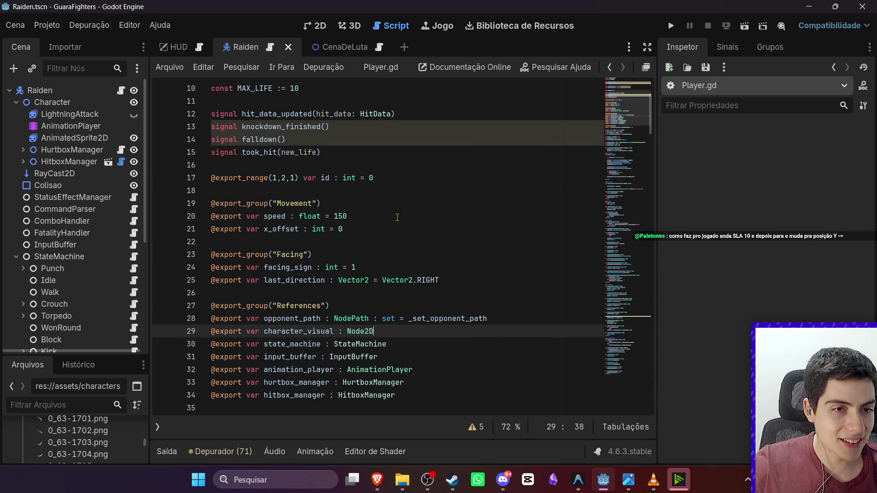
scroll(398, 217, "up", 3)
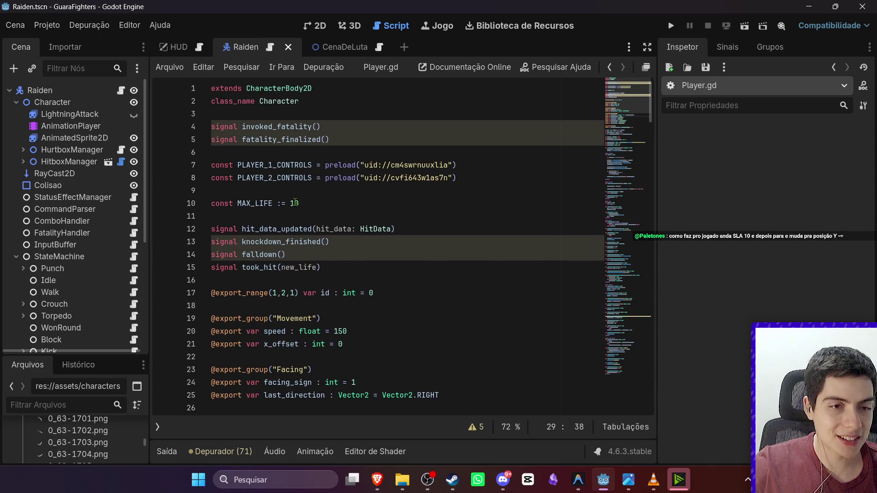
left_click(318, 205)
type("0")
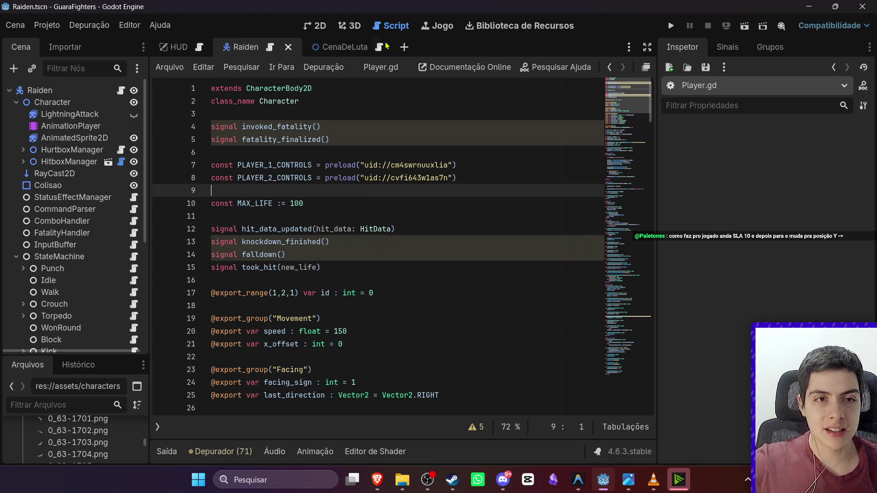
left_click(326, 47)
left_click(744, 26)
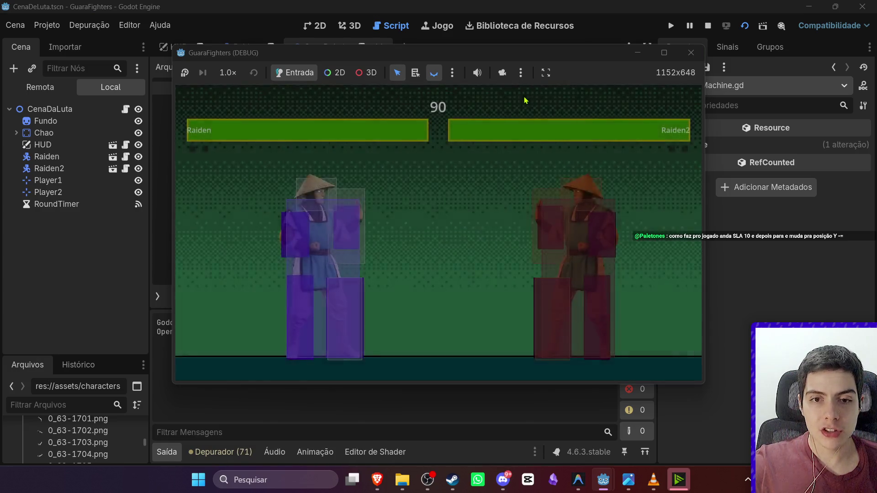
Walk Raiden forward and sweep-kick Raiden2 to lower its health, then close the game
key("d")
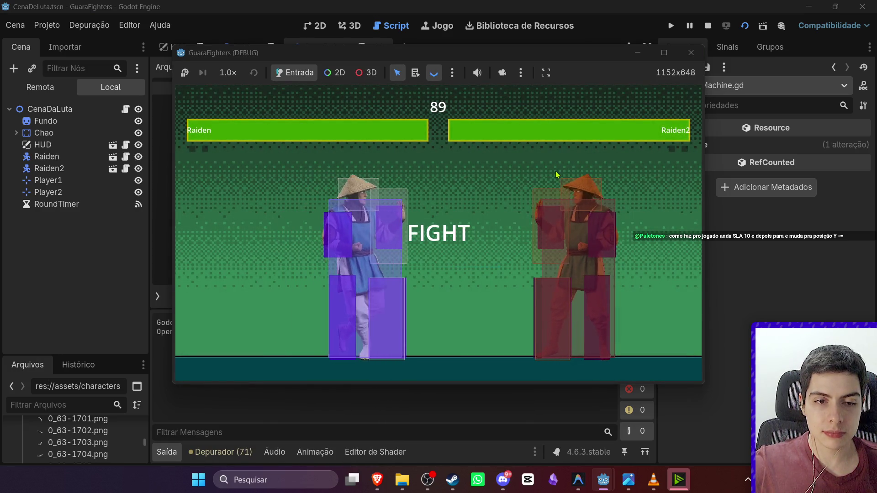
key("d")
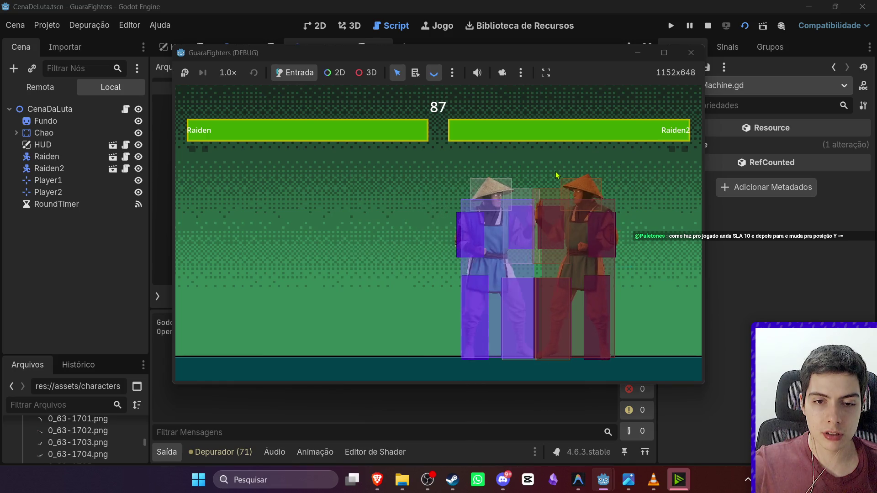
key("k")
key("a")
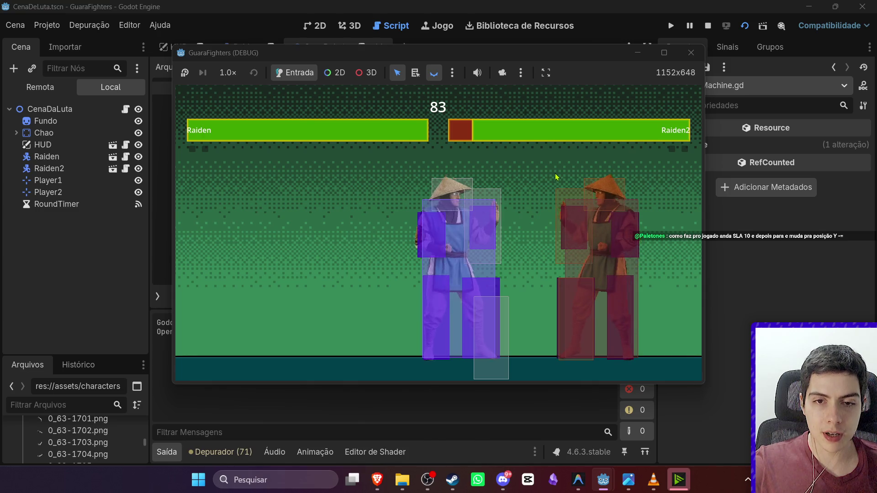
key("d")
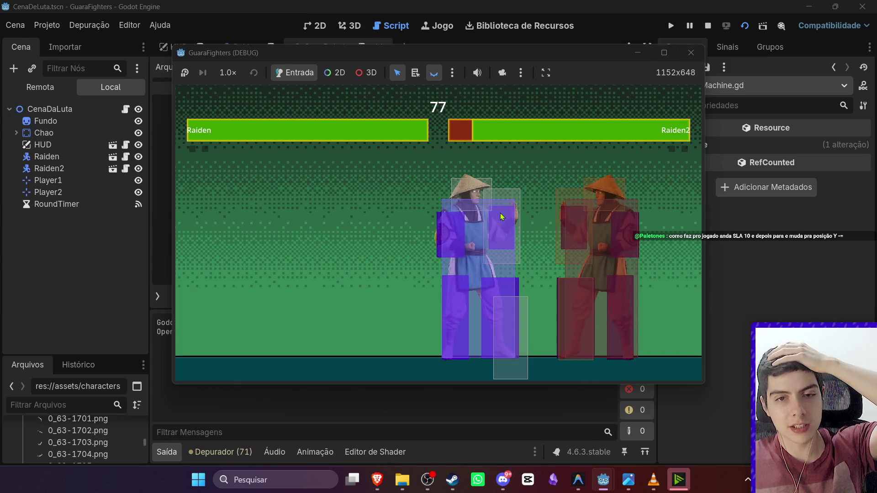
left_click(691, 52)
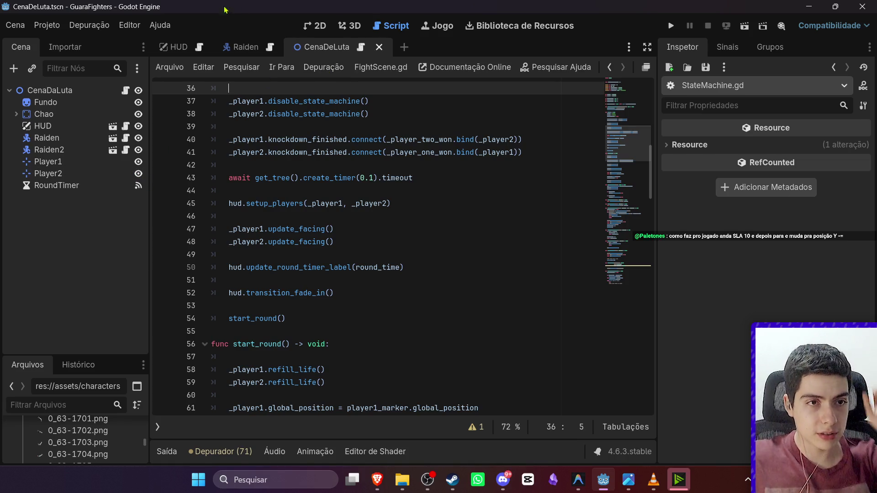
Open the Raiden scene tab in the 2D workspace and zoom the viewport out
left_click(242, 47)
left_click(315, 25)
scroll(334, 167, "down", 4)
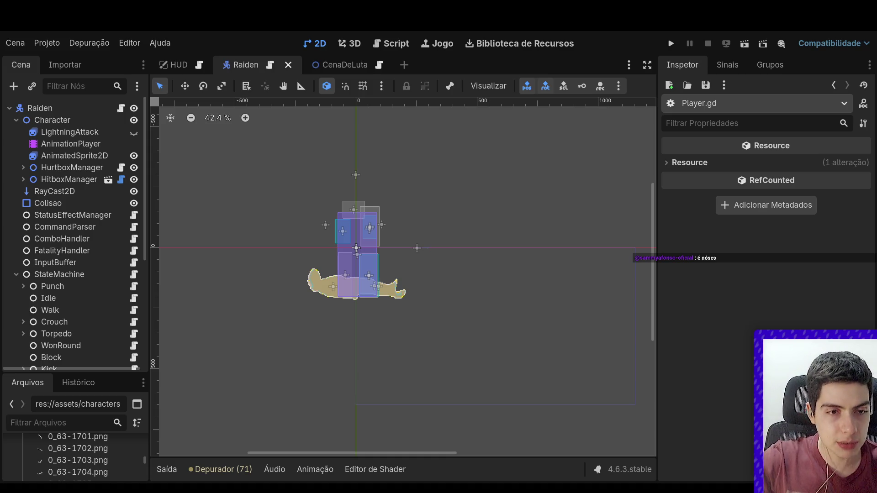
scroll(83, 299, "down", 5)
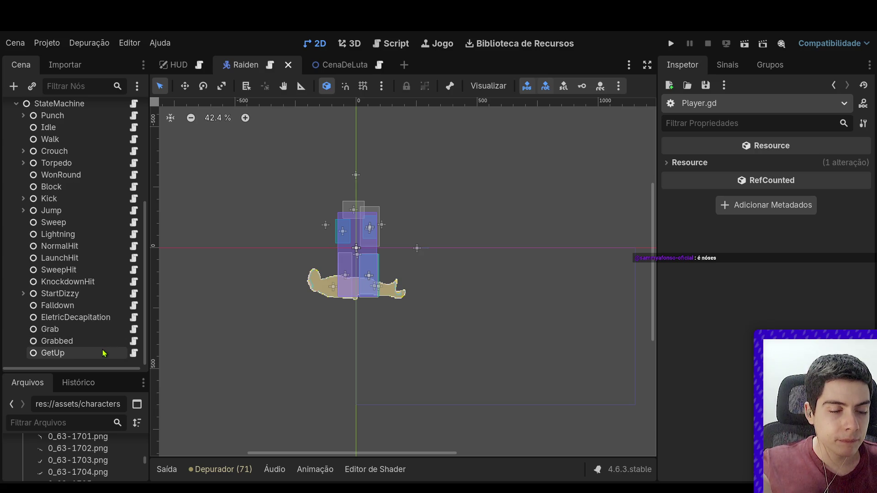
scroll(104, 348, "up", 6)
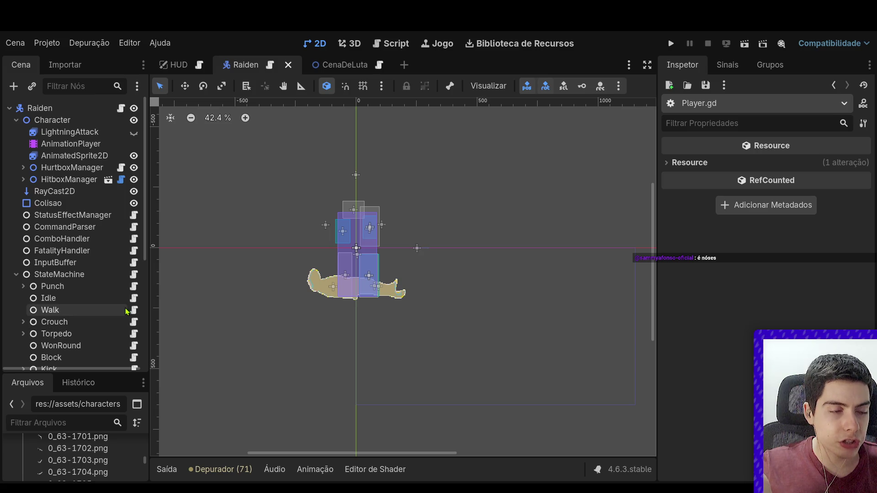
scroll(62, 306, "down", 3)
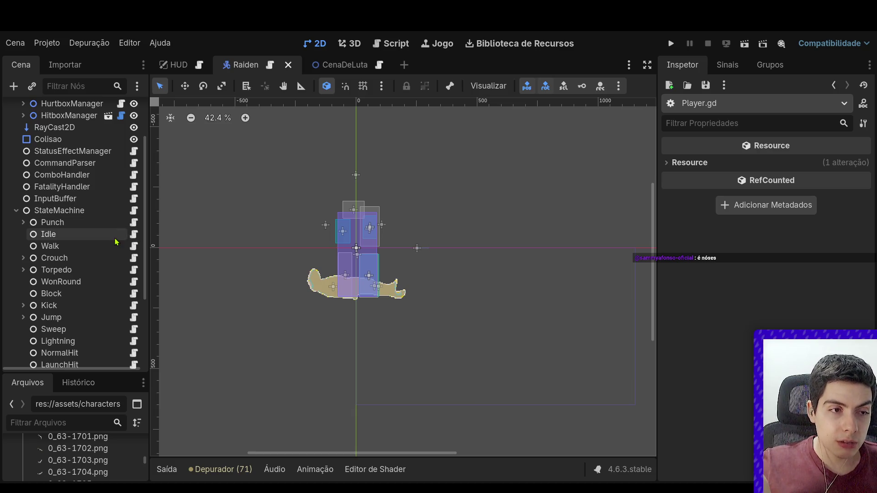
left_click(134, 235)
left_click(133, 246)
left_click(134, 235)
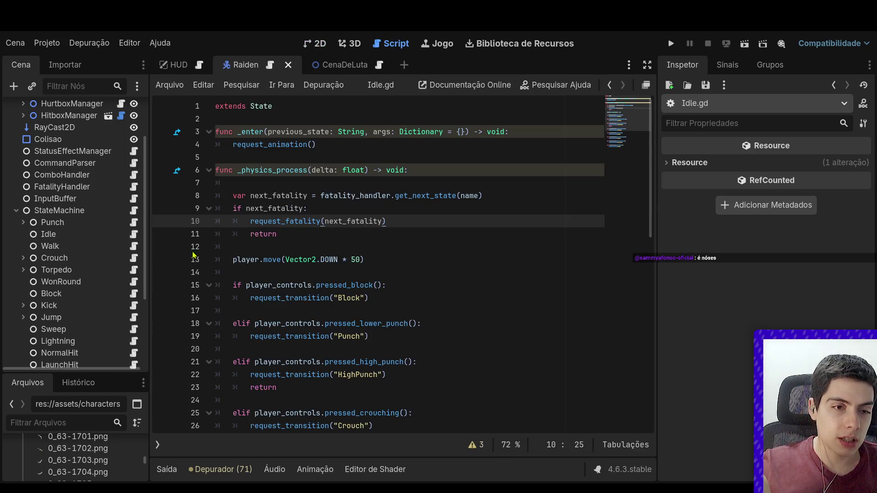
scroll(430, 317, "down", 3)
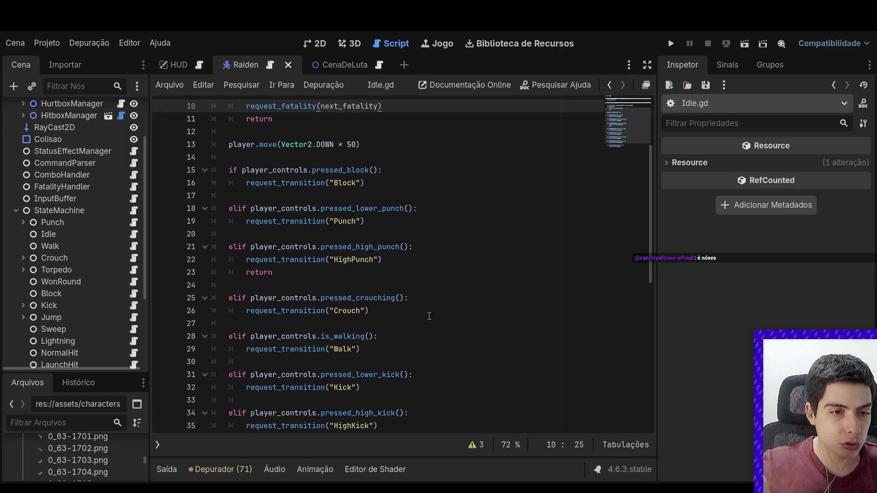
scroll(429, 316, "down", 2)
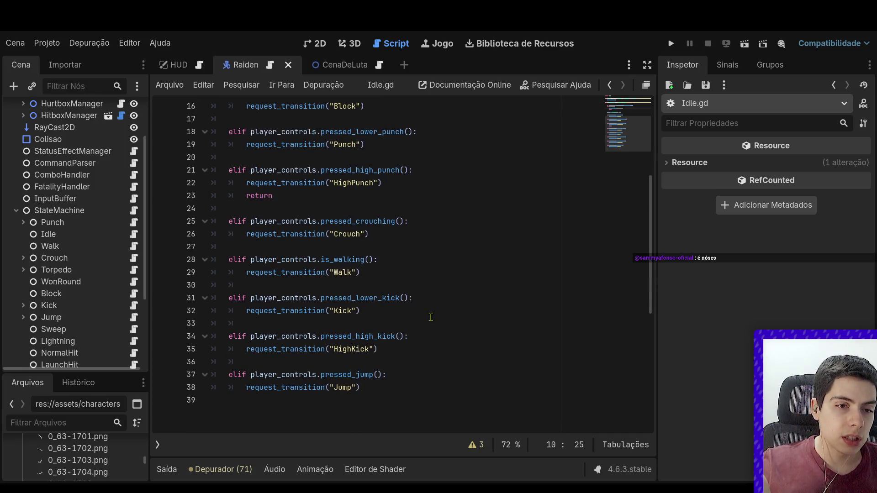
scroll(431, 317, "up", 1)
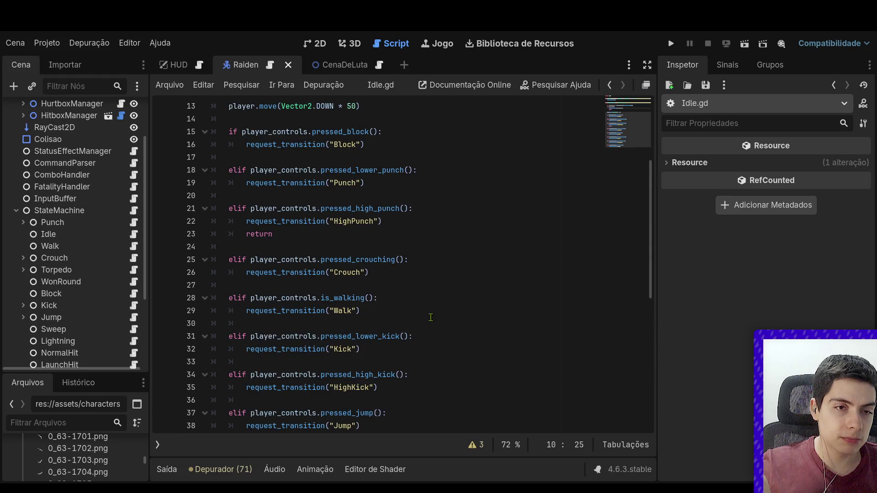
scroll(431, 317, "up", 2)
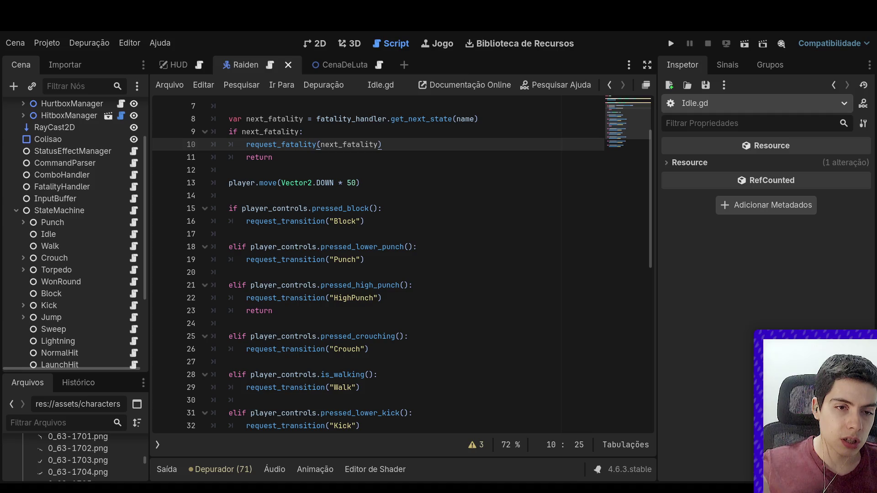
left_click(415, 247)
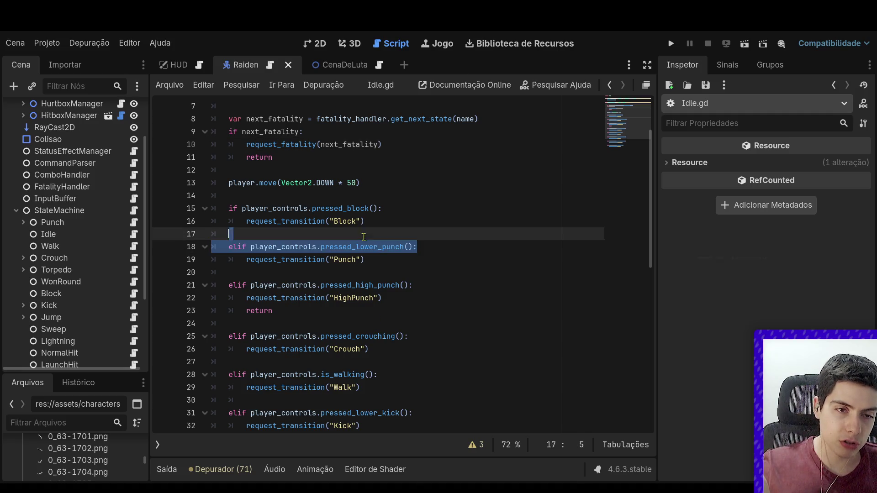
left_click(389, 257)
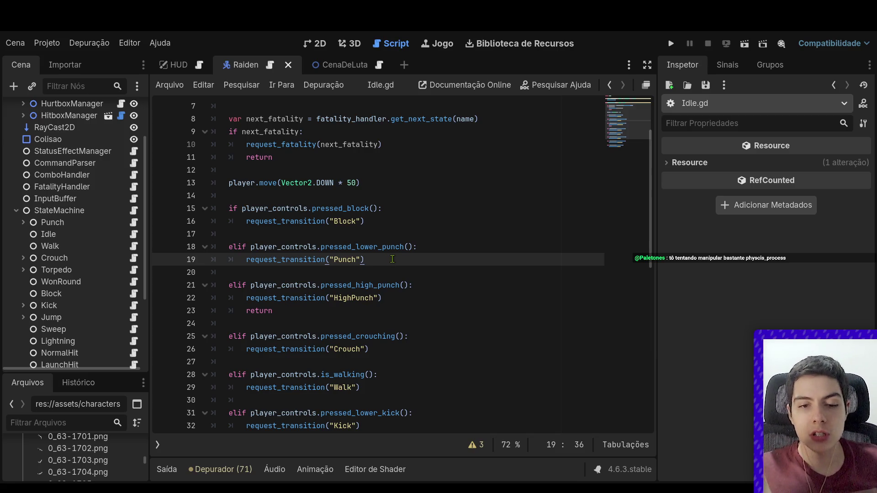
left_click(314, 44)
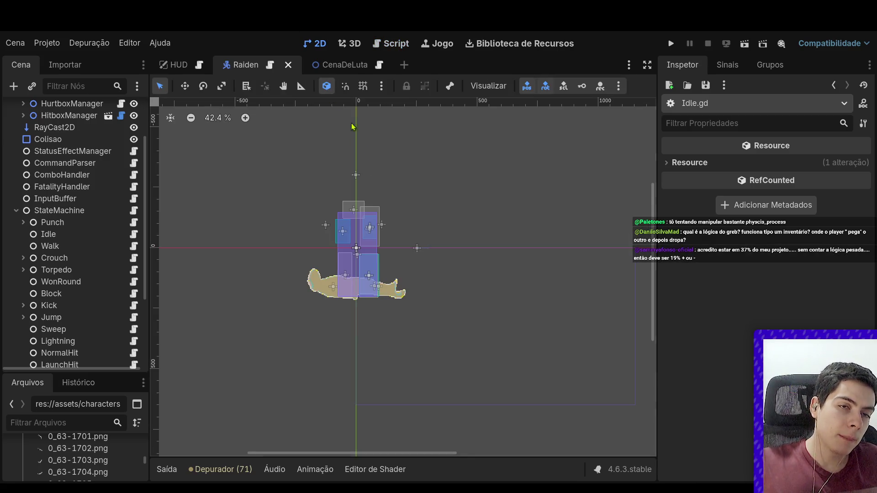
left_click(330, 65)
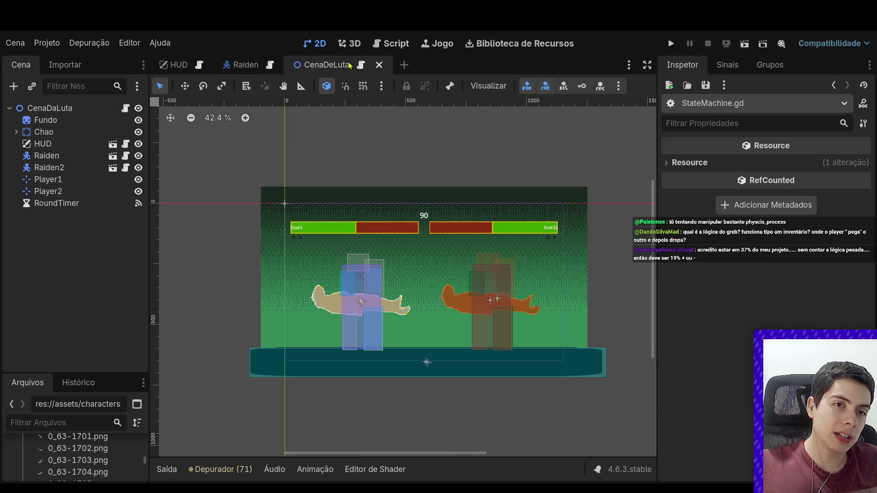
left_click(396, 44)
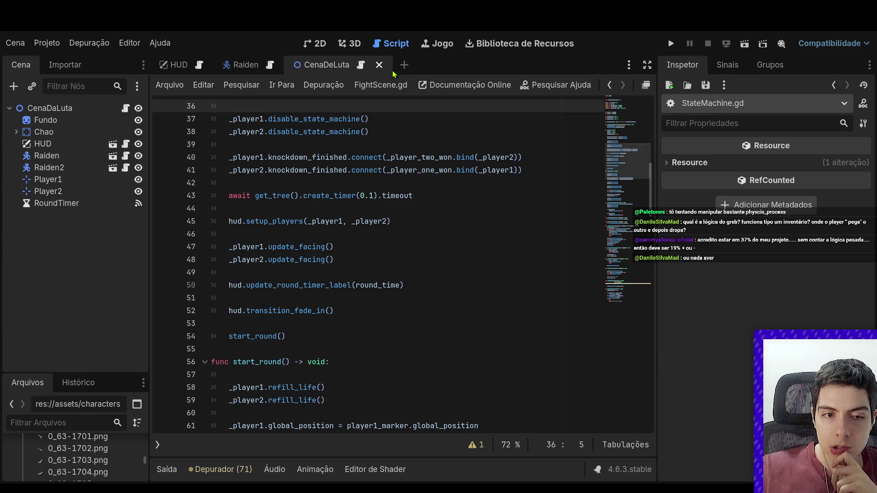
left_click(227, 66)
left_click(137, 235)
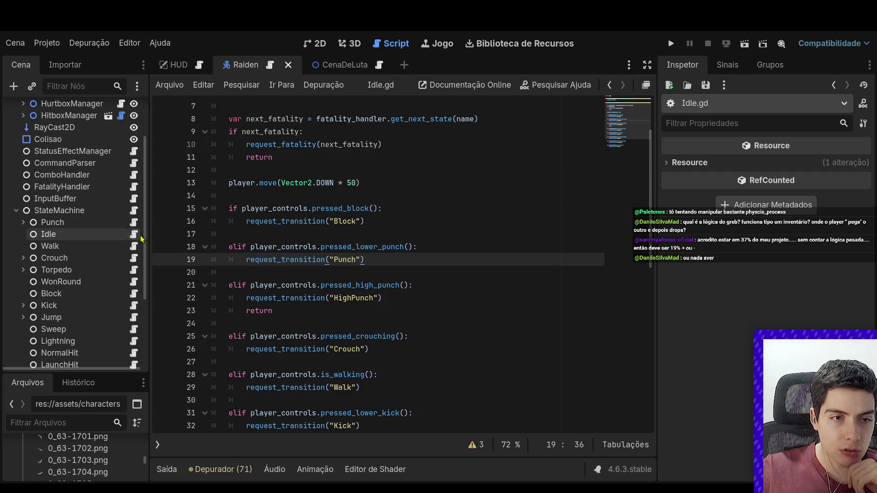
left_click(415, 247)
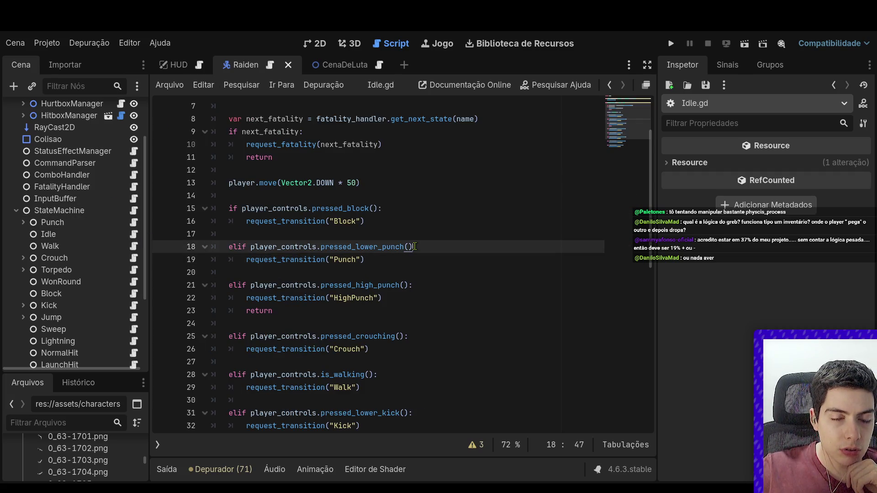
scroll(402, 261, "up", 2)
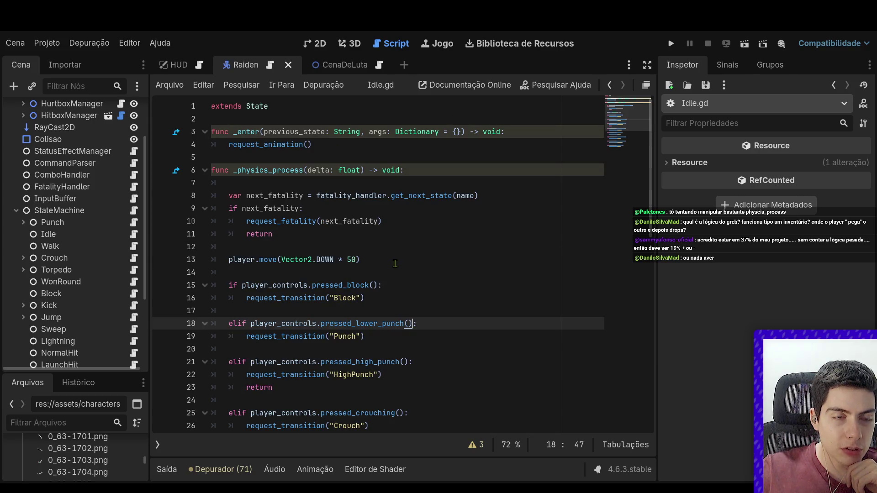
left_click(252, 107)
left_click(252, 107, "ctrl")
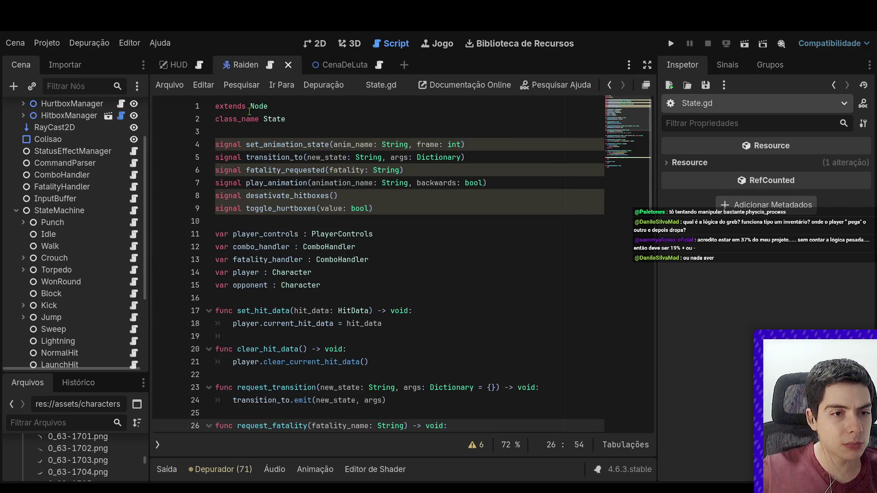
key("alt+Left")
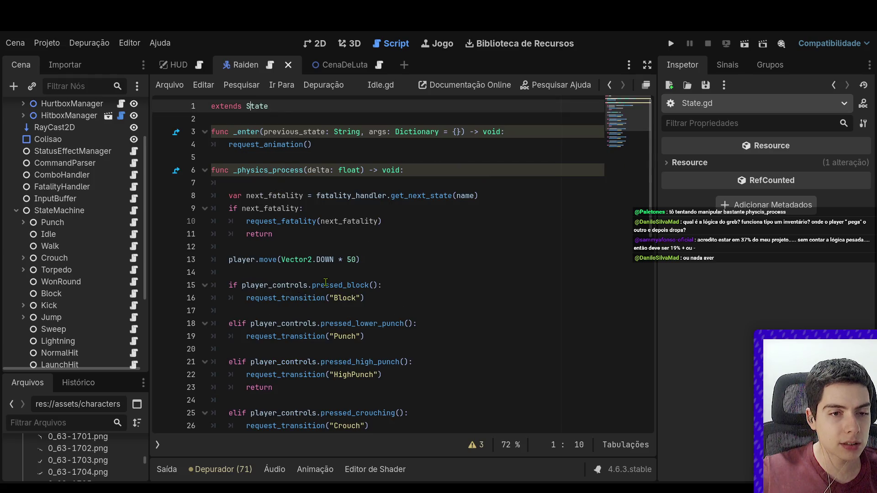
scroll(326, 282, "down", 1)
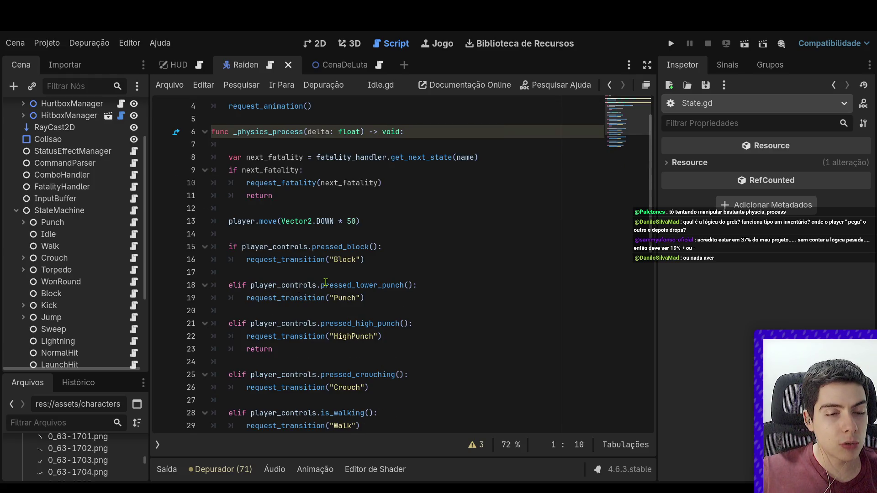
left_click(432, 272)
key("Up")
key("Up")
key("Down")
key("Down")
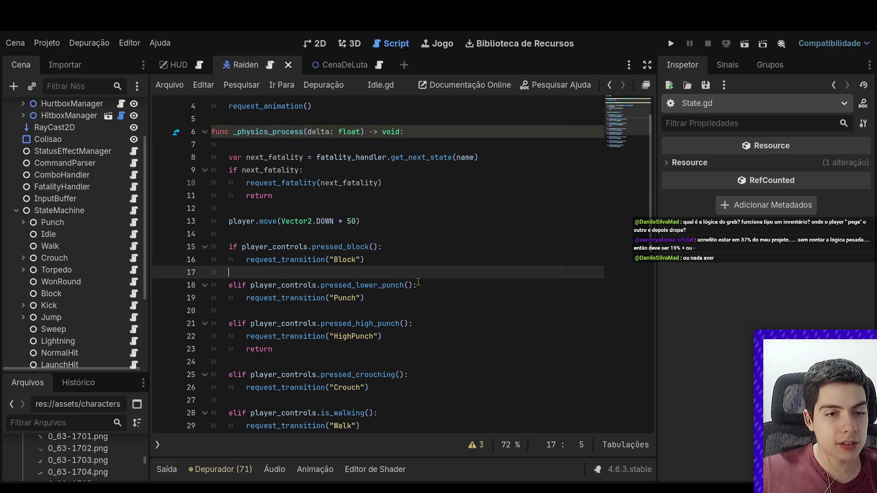
left_click(417, 287)
left_click(413, 287)
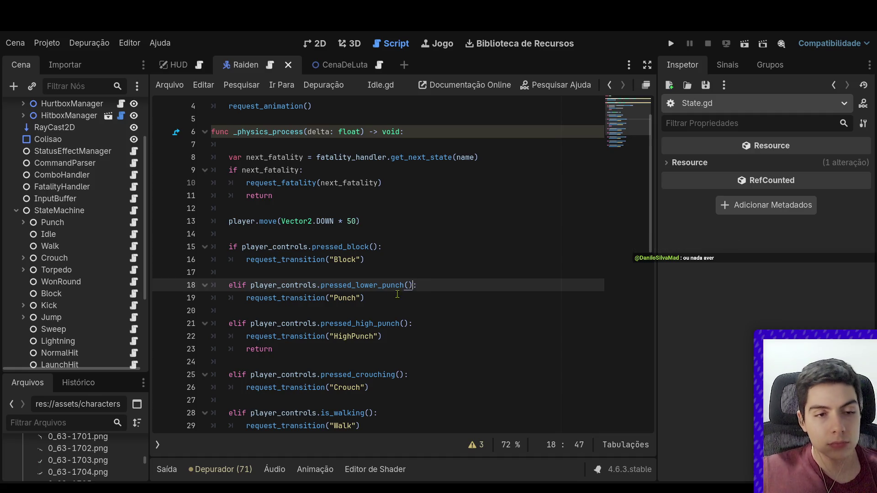
left_click(433, 285)
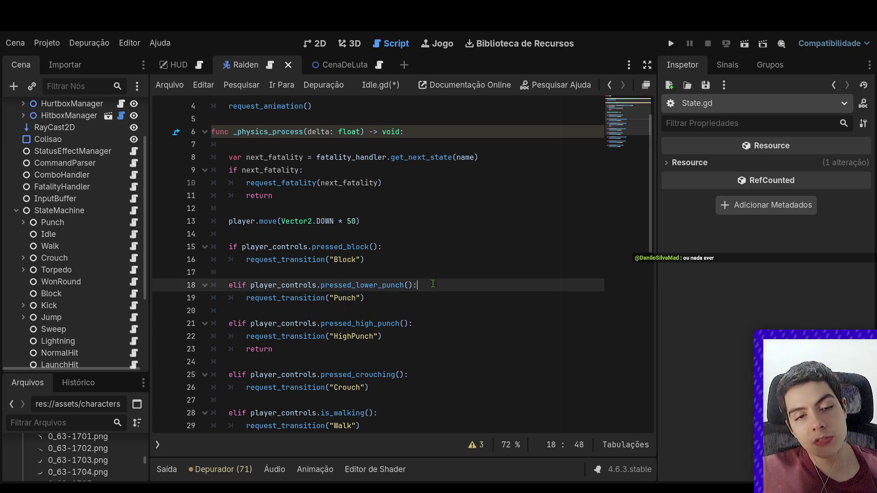
In the lower-punch branch, write player.global_position.distance_to(opponent.global_position)
key("Return")
key("Return")
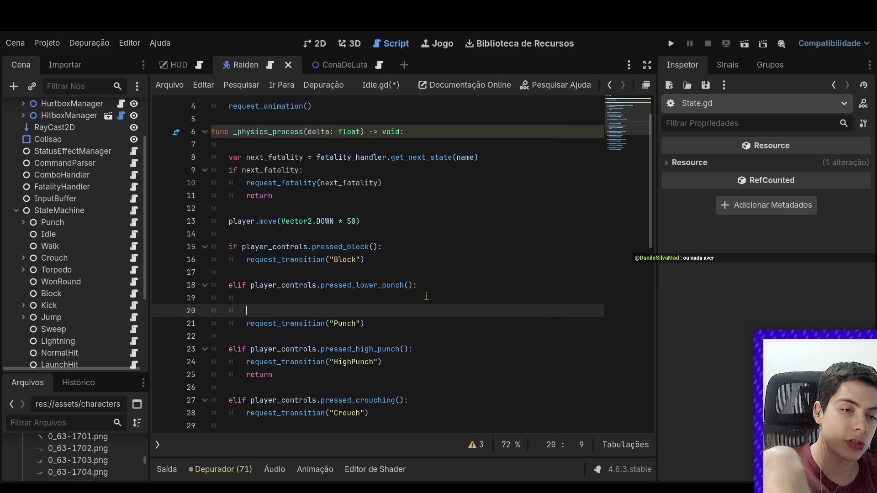
type("if play")
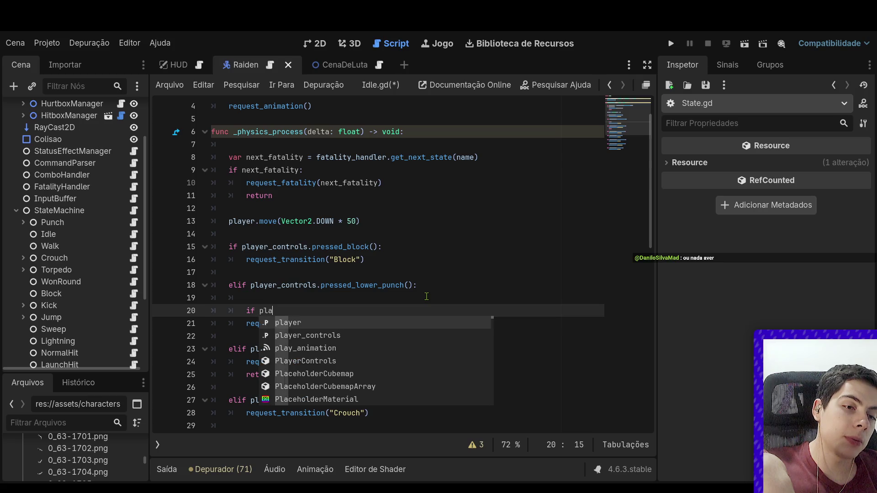
key("BackSpace")
key("BackSpace")
key("BackSpace")
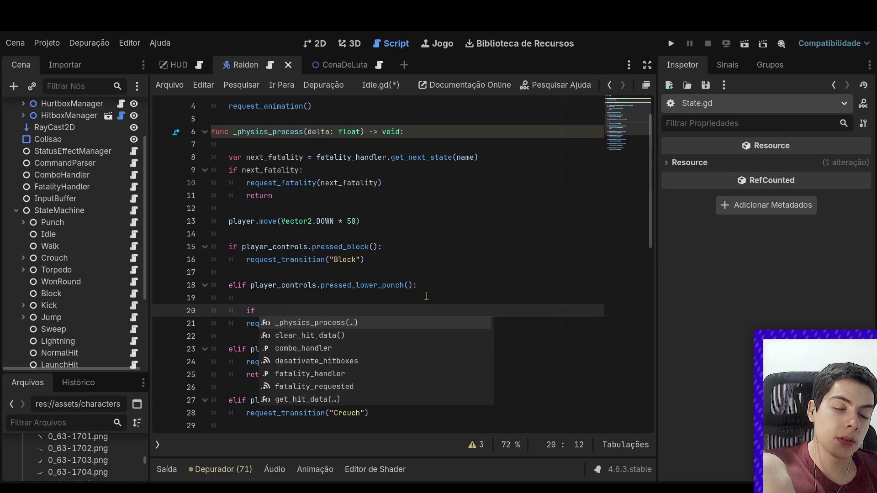
type("player.dista")
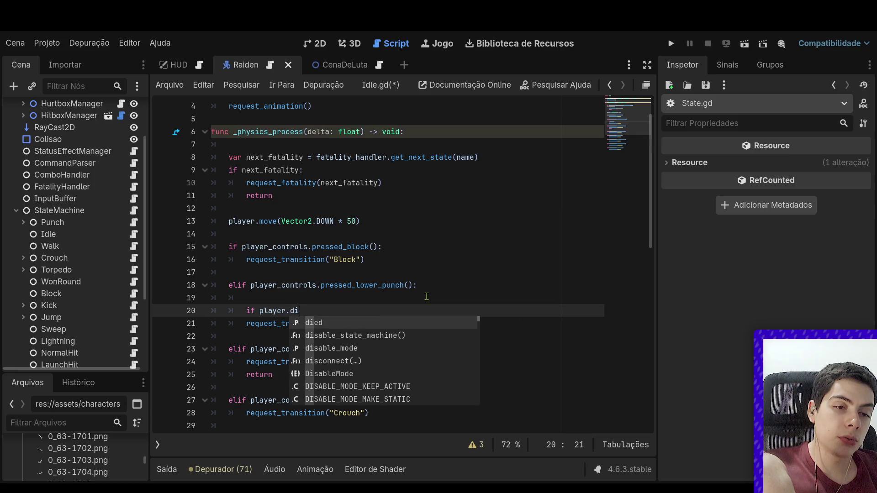
key("BackSpace")
key("BackSpace")
key("BackSpace")
type("glo")
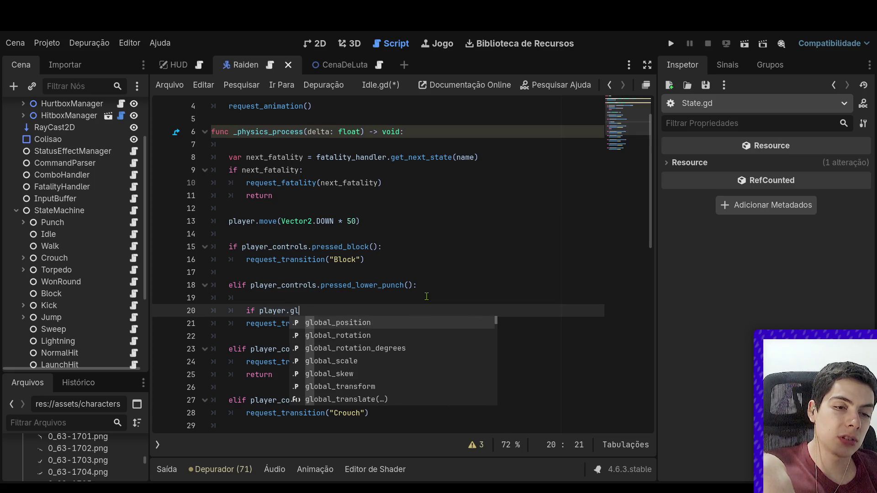
key("Return")
type(".dis")
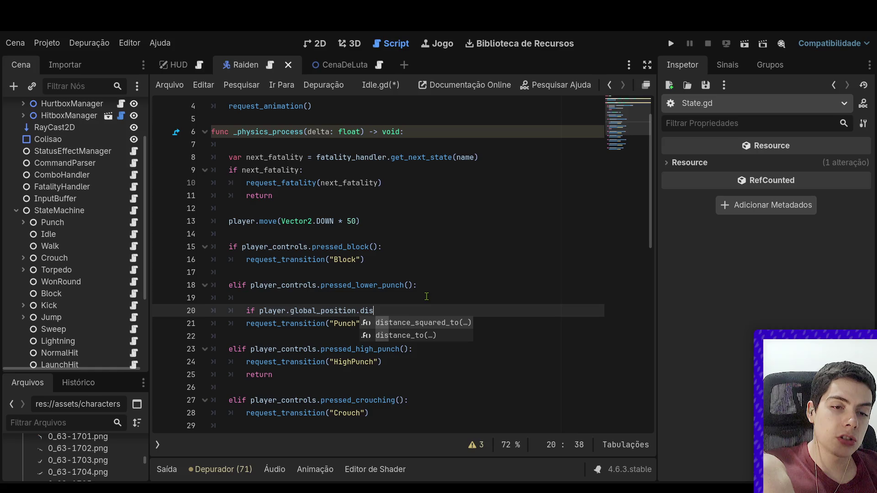
key("Down")
key("Return")
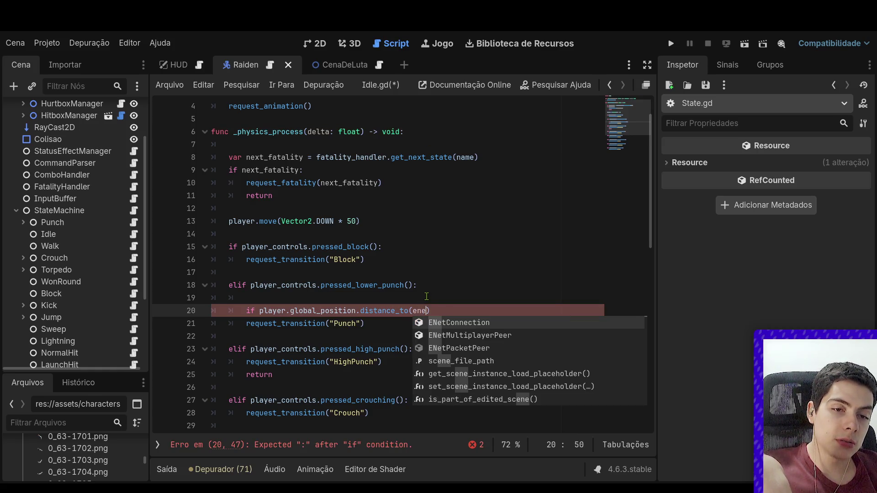
key("Escape")
type("opponent.glo")
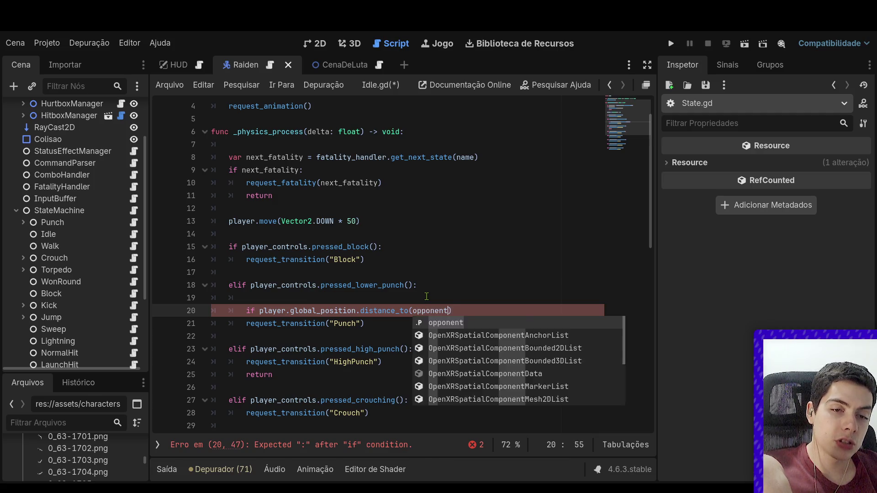
key("Return")
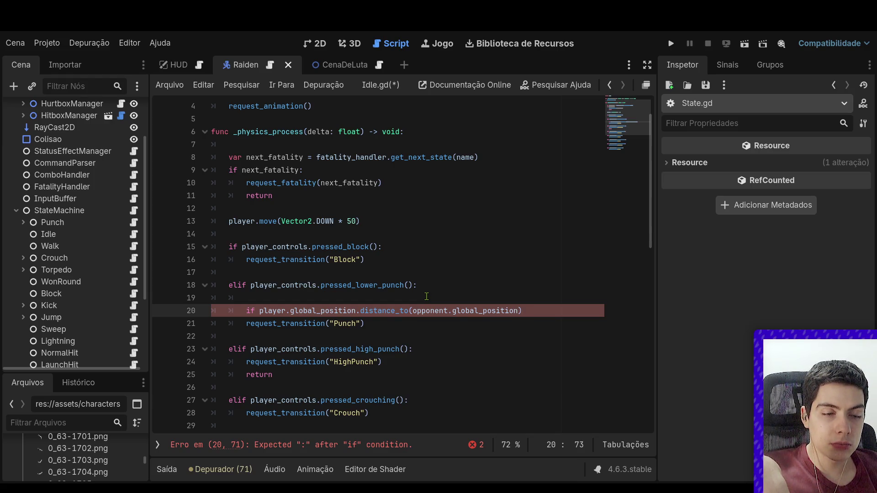
Turn the expression into a labelled print call, save Idle.gd, and open CenaDeLuta
mouse_move(528, 311)
left_mouse_down()
mouse_move(219, 299)
mouse_move(256, 314)
left_mouse_up()
key("ctrl+c")
key("BackSpace")
left_click(249, 310)
type("rint(\"")
key("ctrl+v")
type(": \",")
key("ctrl+v")
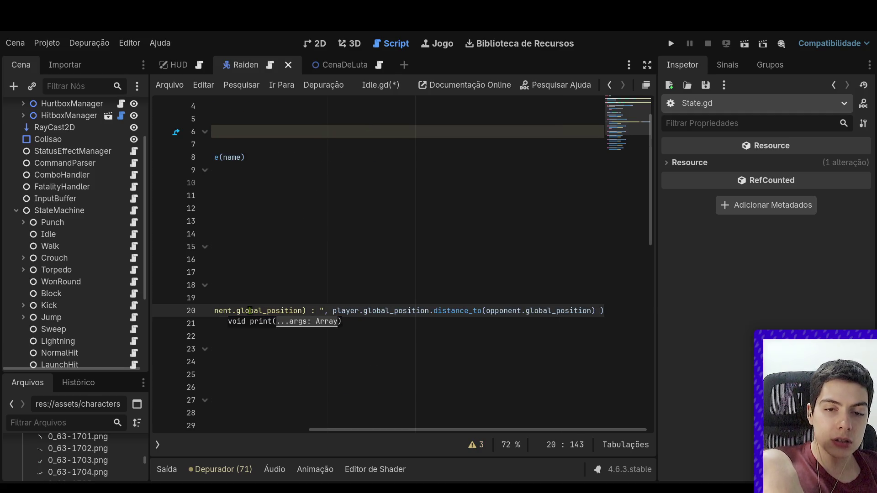
key("ctrl+s")
left_click_drag(330, 272, 265, 243)
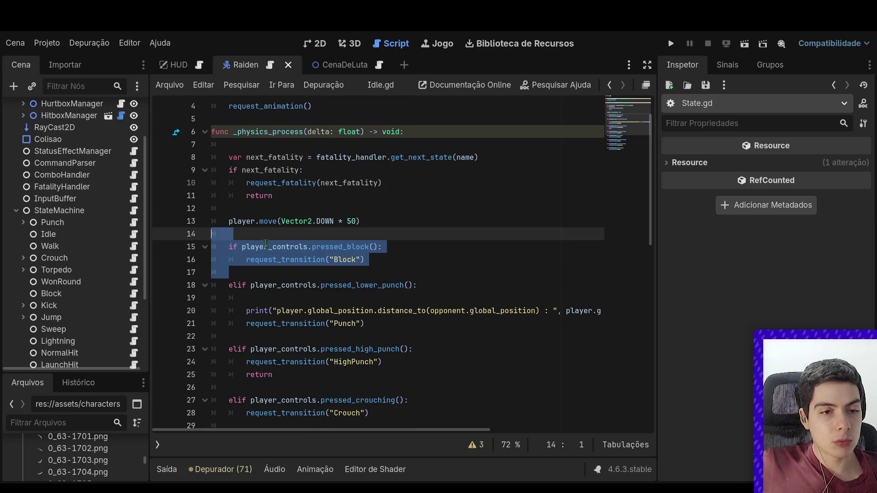
left_click(297, 226)
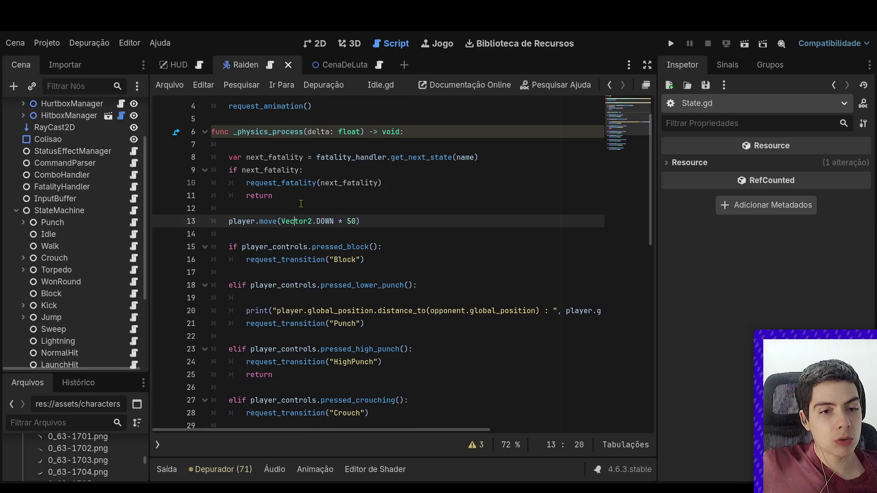
left_click(343, 65)
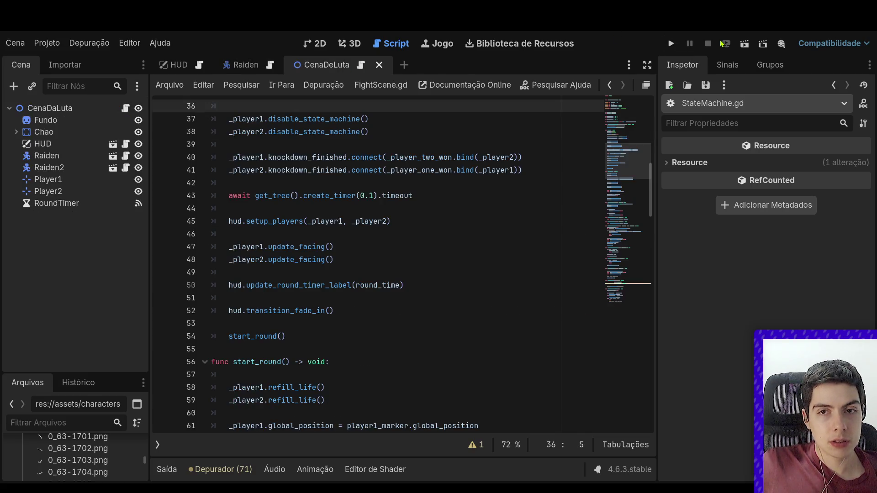
Run the fight scene, read the Nil global_position error at Idle.gd line 20, and stop
left_click(740, 44)
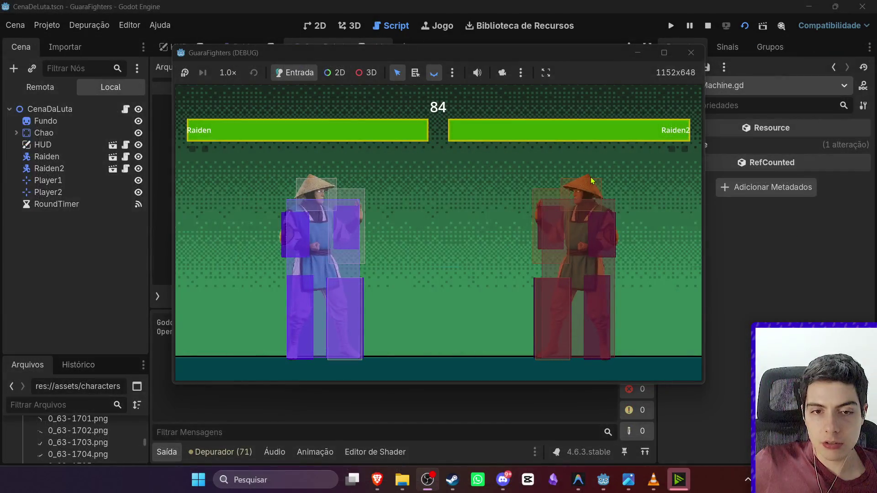
scroll(463, 170, "up", 3)
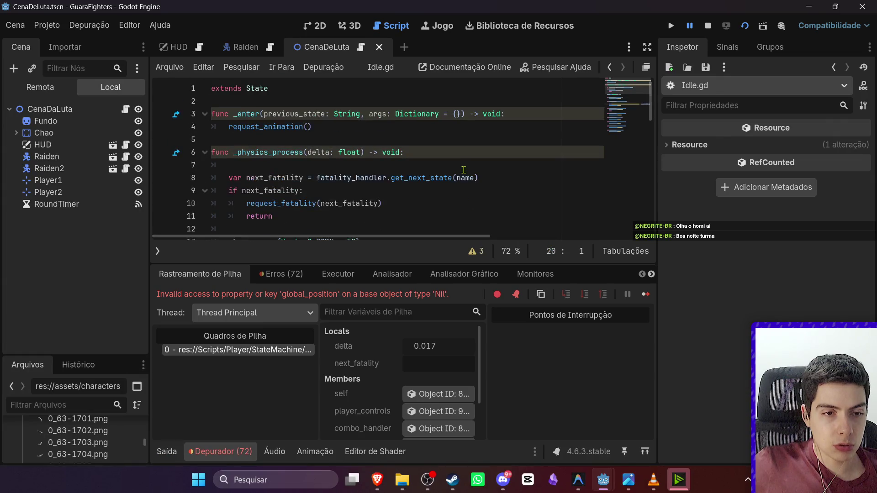
scroll(465, 177, "down", 2)
scroll(467, 183, "down", 2)
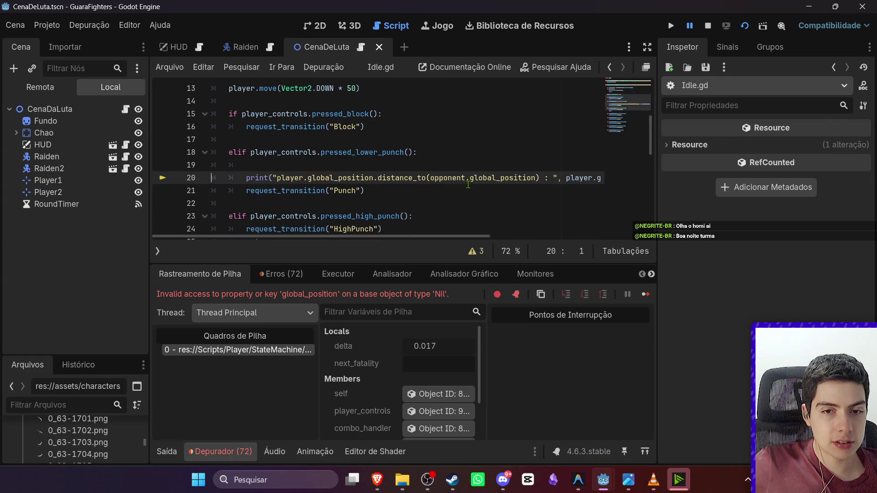
left_click(709, 26)
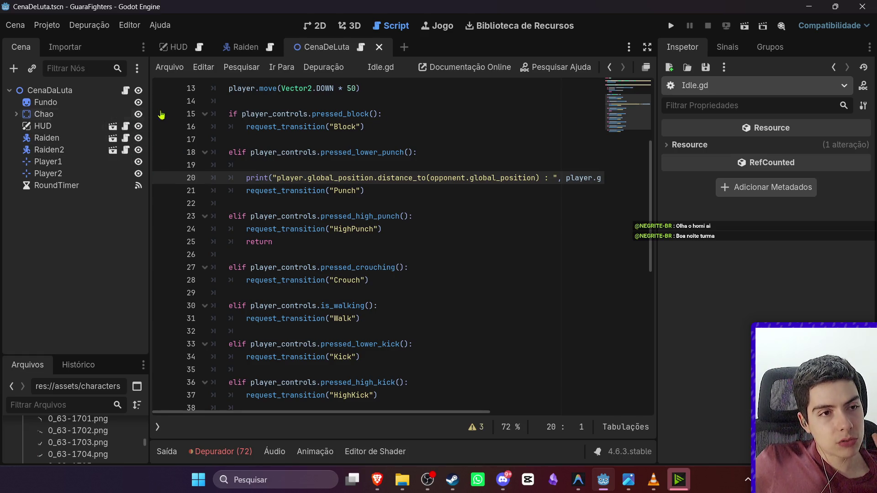
In Player.gd, add an Enemy region with region and endregion markers after the Life region
left_click(242, 47)
mouse_move(626, 100)
left_mouse_down()
mouse_move(626, 373)
mouse_move(635, 330)
mouse_move(638, 347)
mouse_move(635, 293)
mouse_move(630, 351)
mouse_move(619, 242)
mouse_move(571, 158)
mouse_move(545, 227)
left_mouse_up()
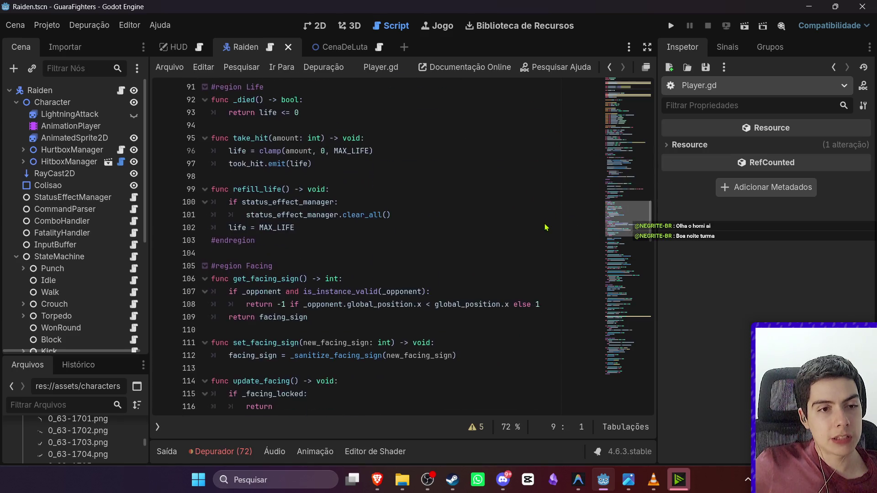
left_click(328, 240)
key("Return")
key("Return")
key("Up")
type("#")
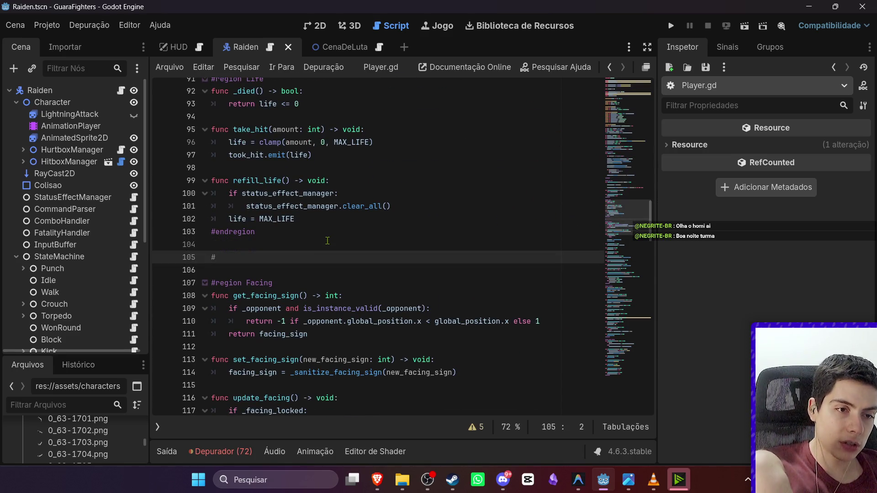
type("on Enem")
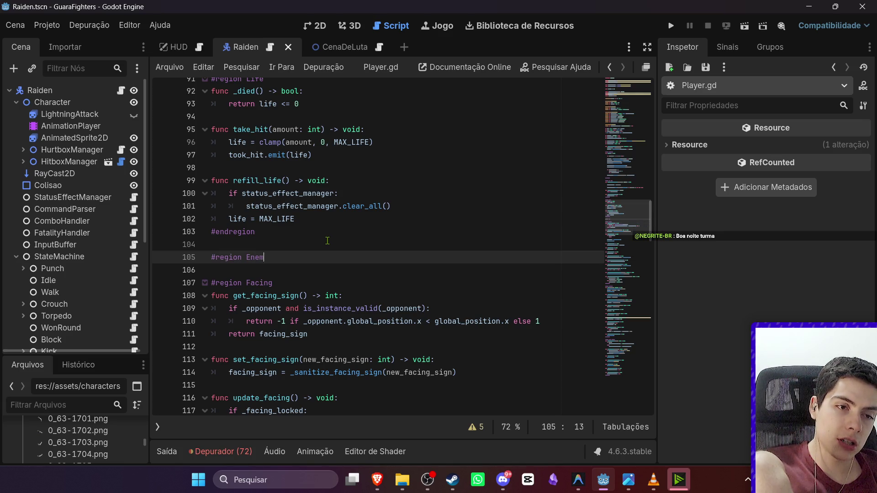
type("y")
key("Return")
key("Return")
key("Return")
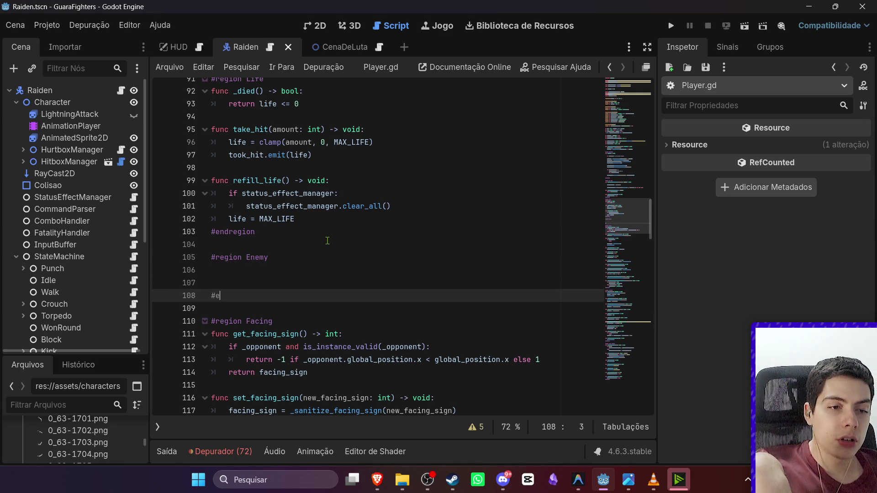
type("ndregion")
key("Up")
key("Up")
key("Return")
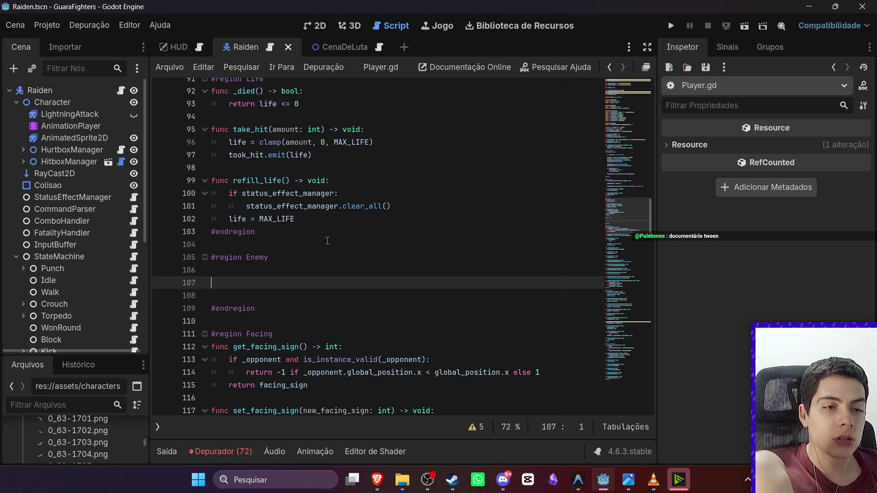
Declare distance_to_enemy() and begin its body with global_position.distance_to()
key("BackSpace")
type("distance_to_enemy")
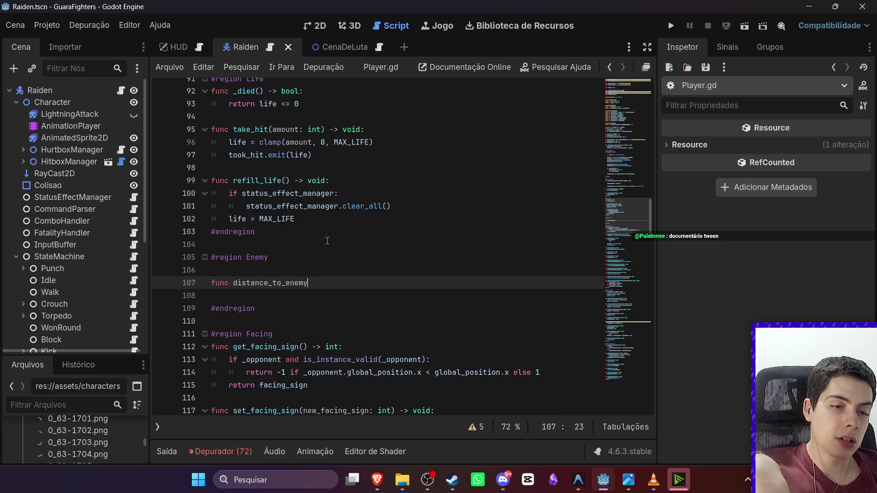
type(")")
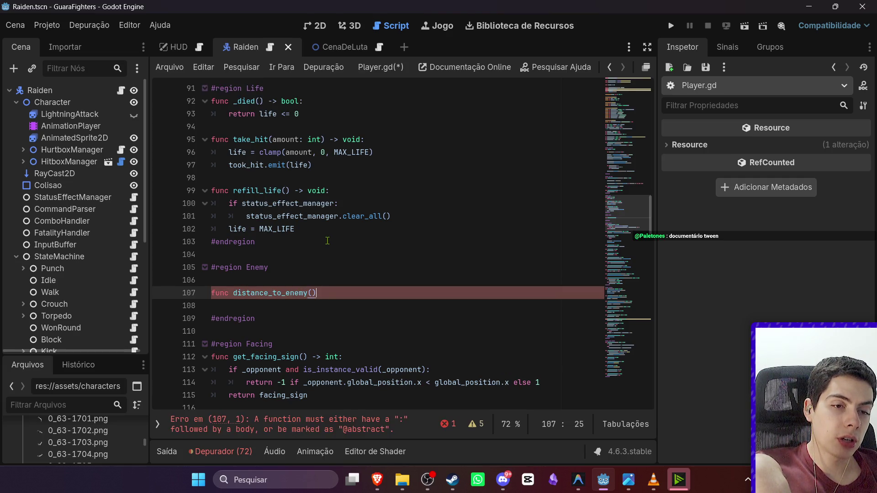
type("d:")
key("Return")
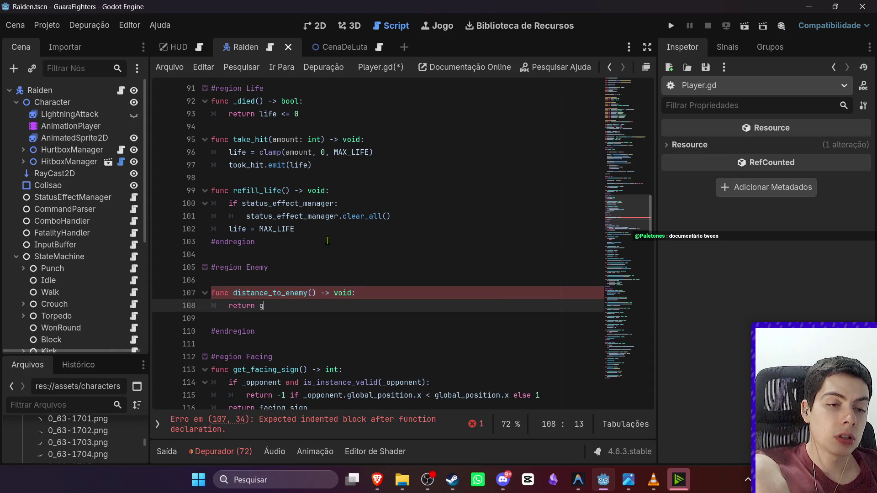
type("l")
key("Return")
type(".dist")
key("Down")
key("Return")
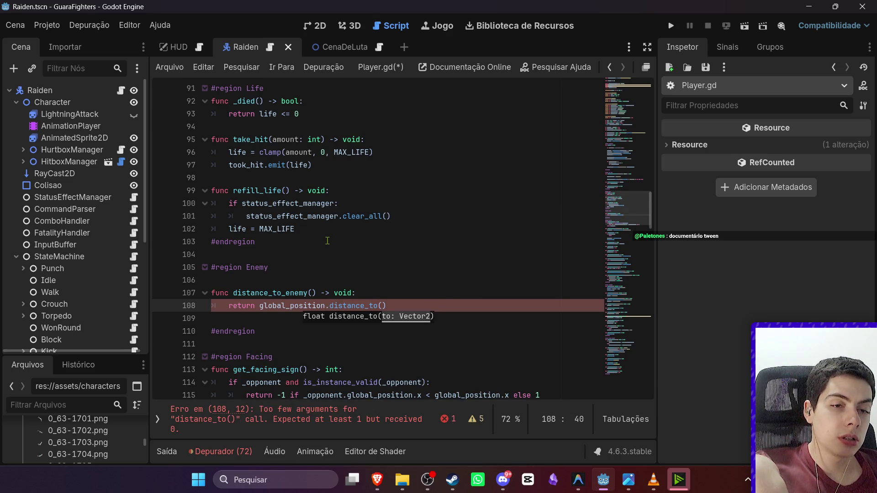
Pass _opponent.global_position as the distance_to argument
type("e")
key("BackSpace")
type("opp")
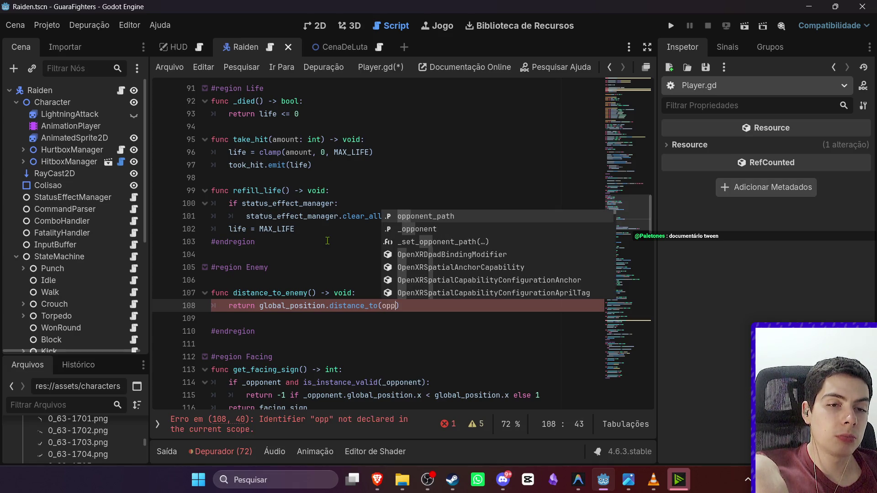
key("Down")
key("Return")
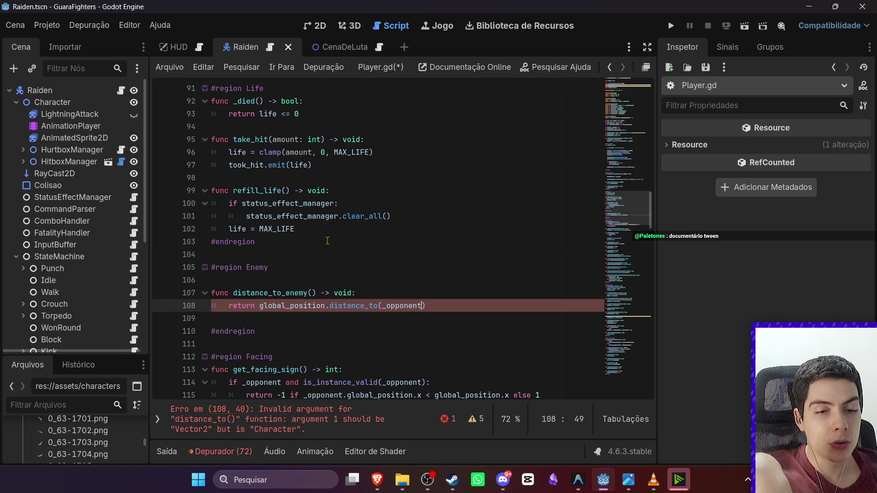
key("Escape")
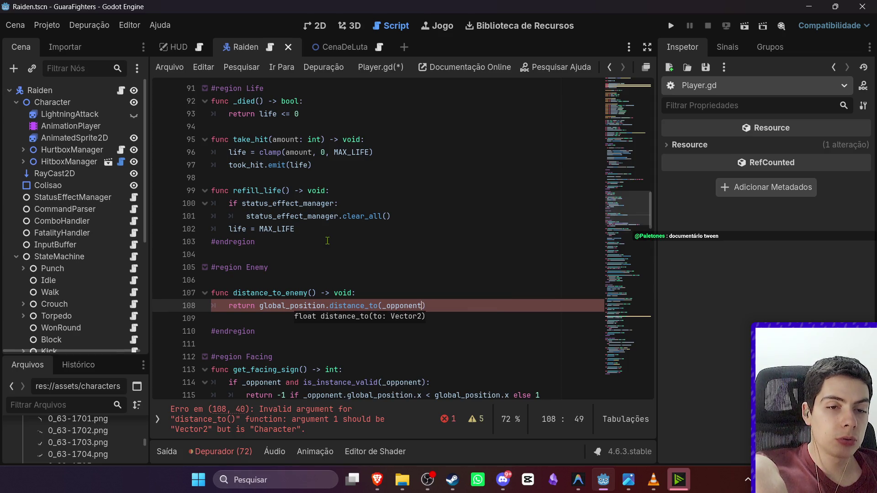
type("lo")
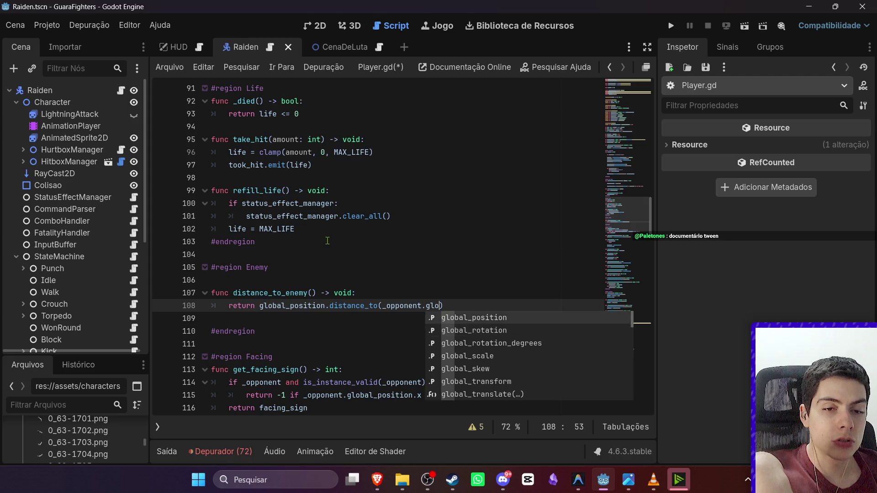
key("Return")
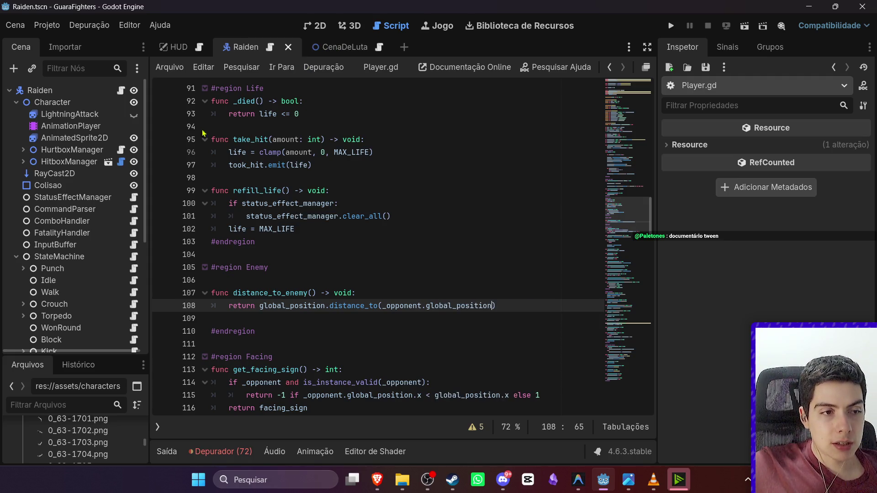
scroll(114, 249, "down", 2)
Change Idle.gd's line-20 print to output player.distance_to_enemy() and save
left_click(134, 249)
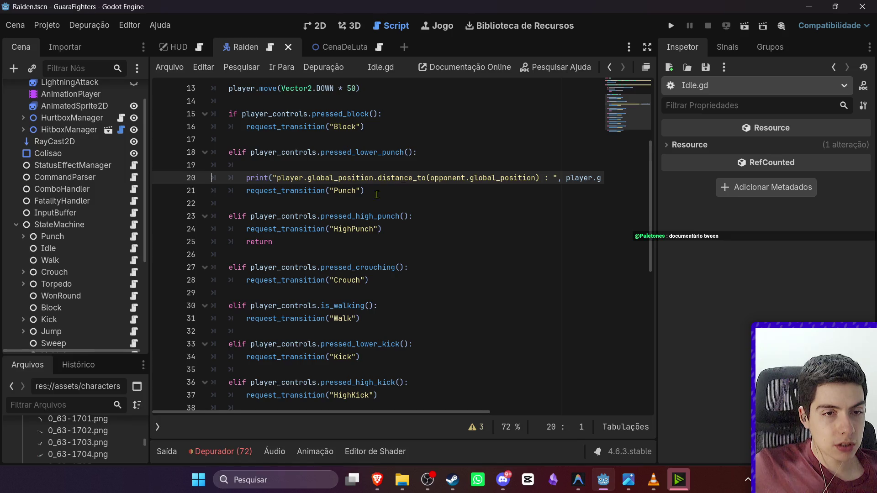
left_click_drag(566, 178, 602, 178)
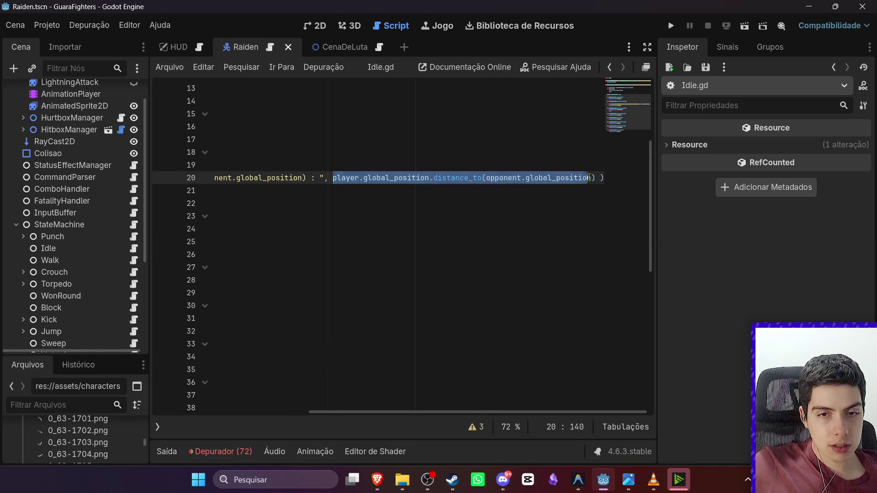
left_click(437, 200)
left_click(358, 178)
key("ctrl+shift+Left")
key("BackSpace")
key("BackSpace")
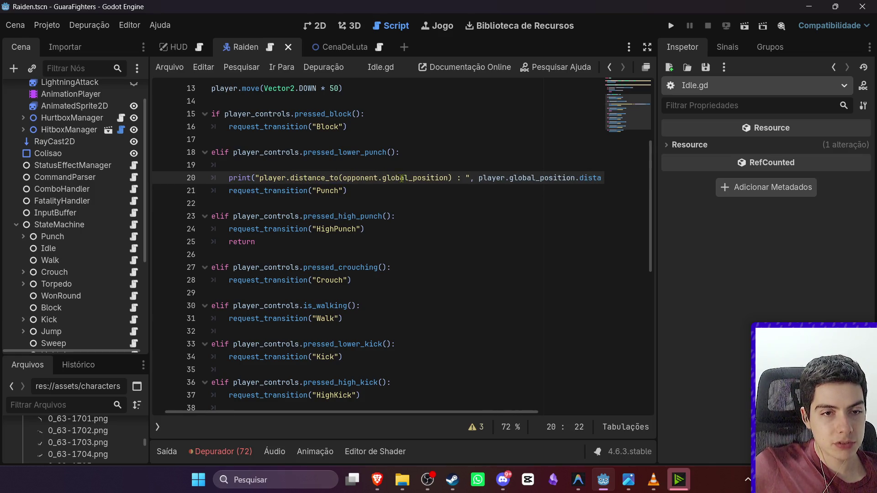
left_click_drag(383, 177, 457, 179)
key("BackSpace")
key("BackSpace")
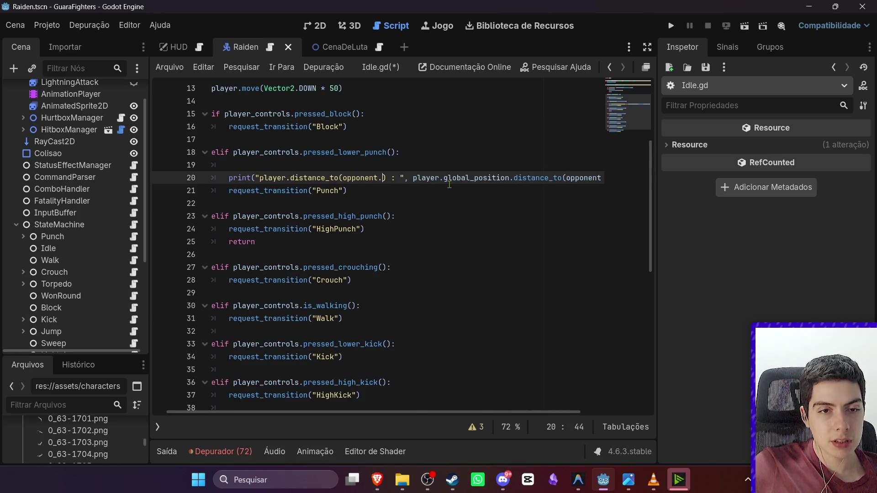
mouse_move(512, 178)
left_mouse_down()
mouse_move(440, 178)
mouse_move(597, 178)
left_mouse_up()
key("BackSpace")
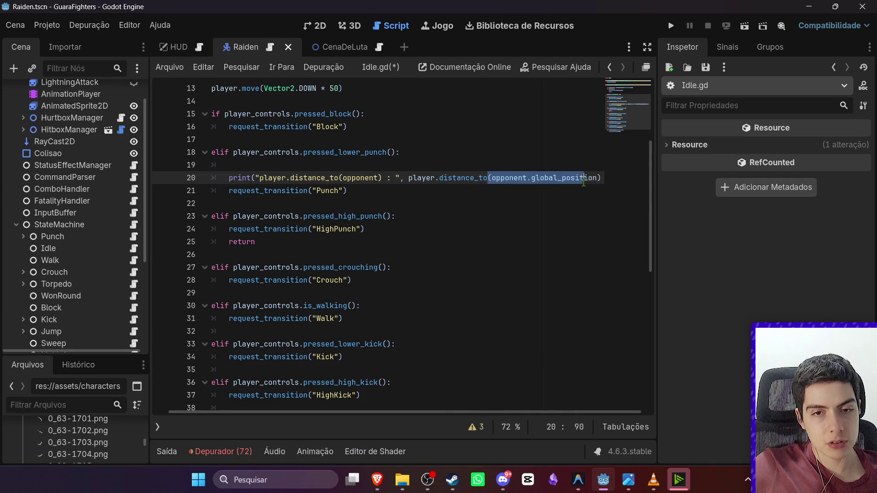
key("BackSpace")
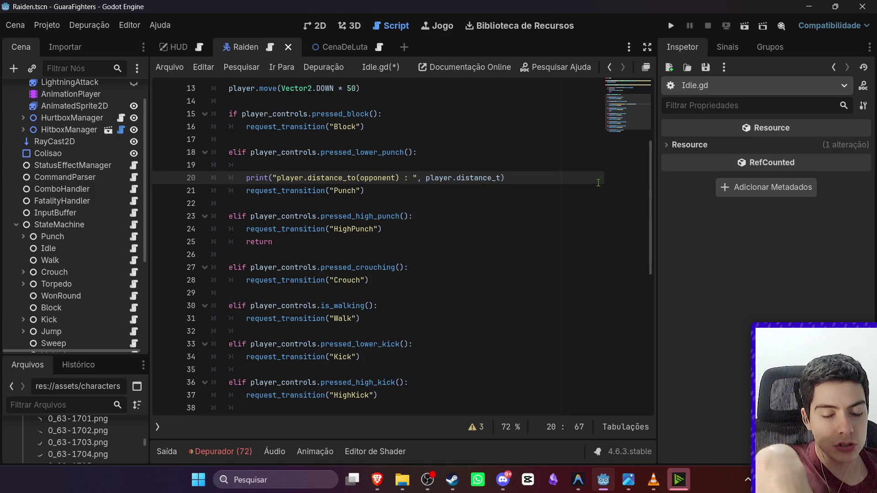
type("ene")
key("Return")
key("ctrl+s")
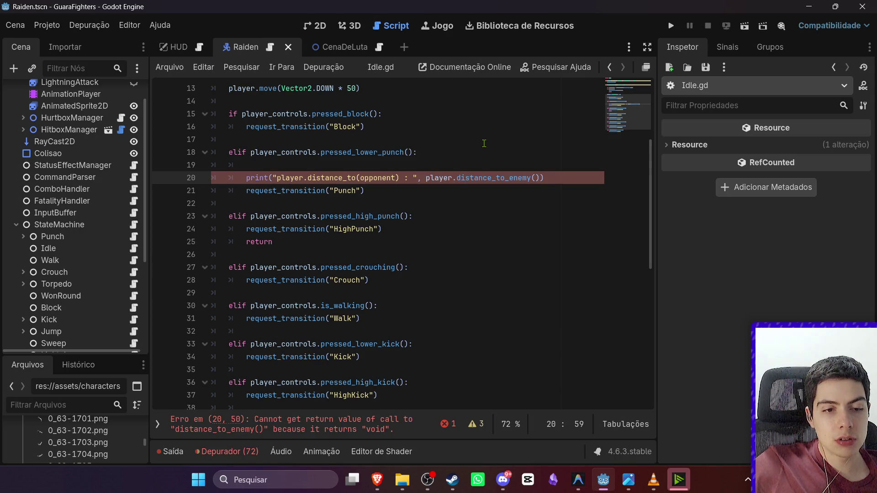
Make distance_to_enemy in Player.gd return float, save, and open the CenaDeLuta scene
left_click(492, 181, "ctrl")
double_click(348, 241)
key("BackSpace")
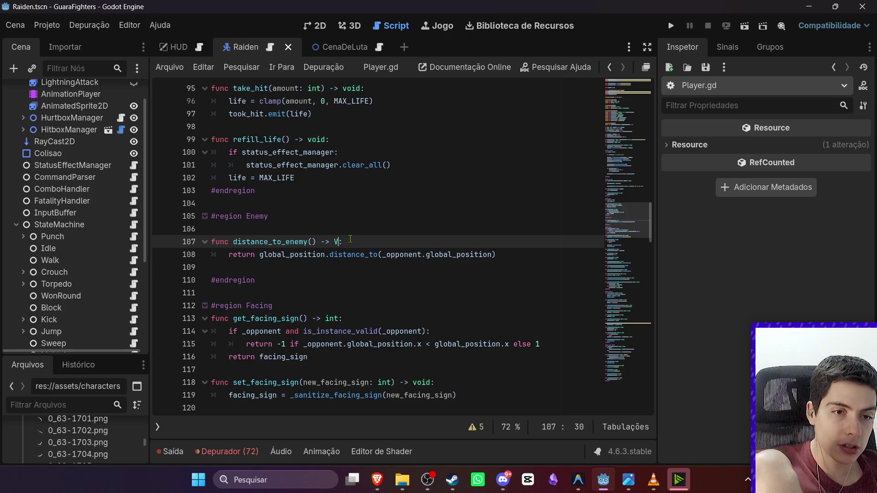
left_click(354, 254, "ctrl")
key("alt+Left")
left_click(334, 242)
type("loat")
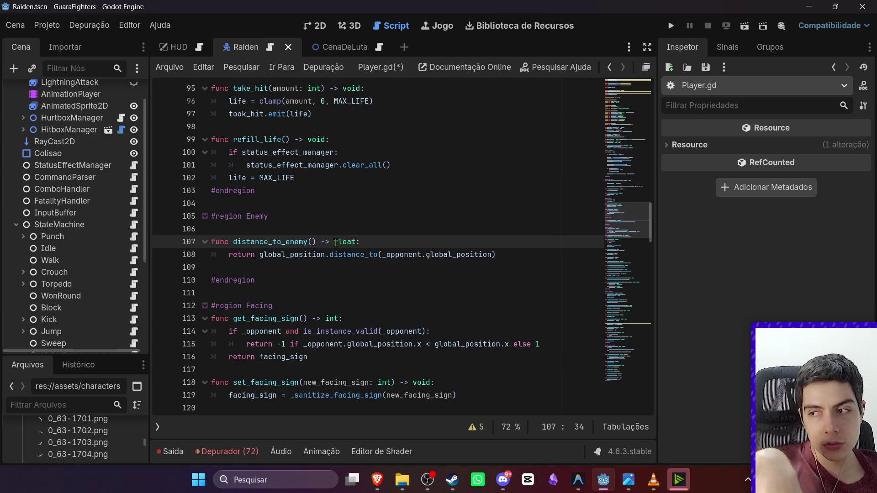
key("ctrl+s")
left_click(336, 190)
left_click(335, 50)
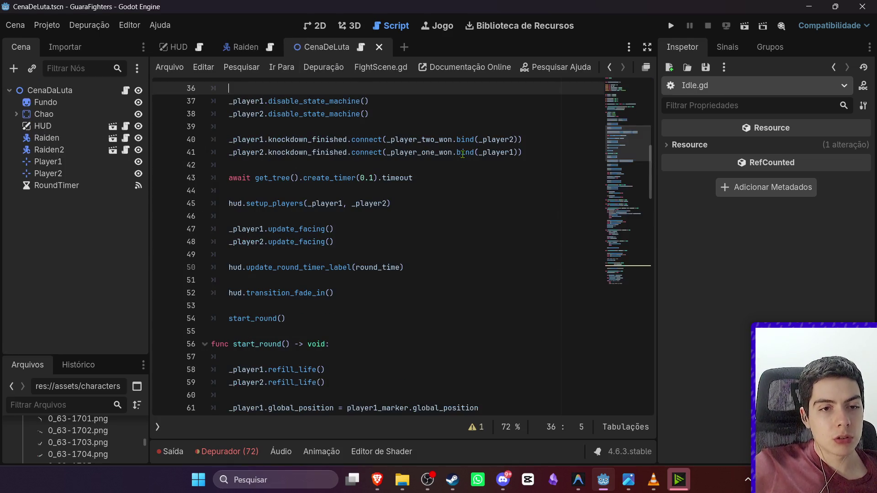
Run the fight scene and walk Raiden up to the opponent
left_click(745, 26)
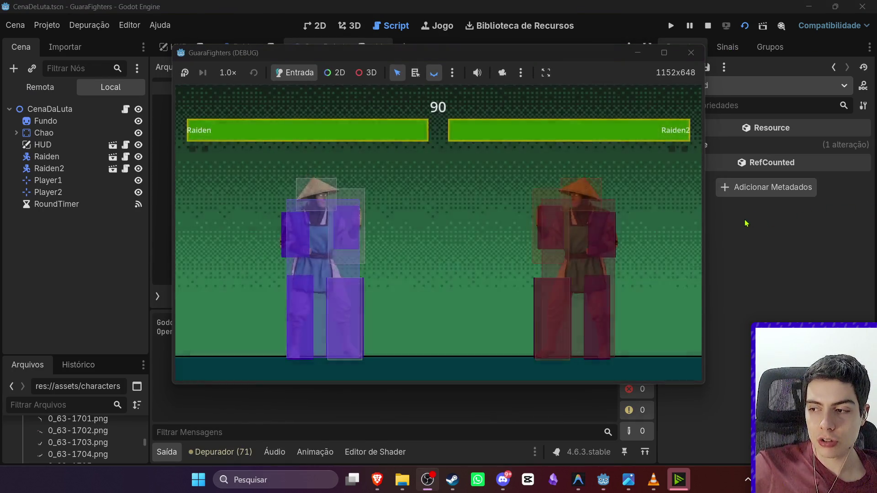
key("d")
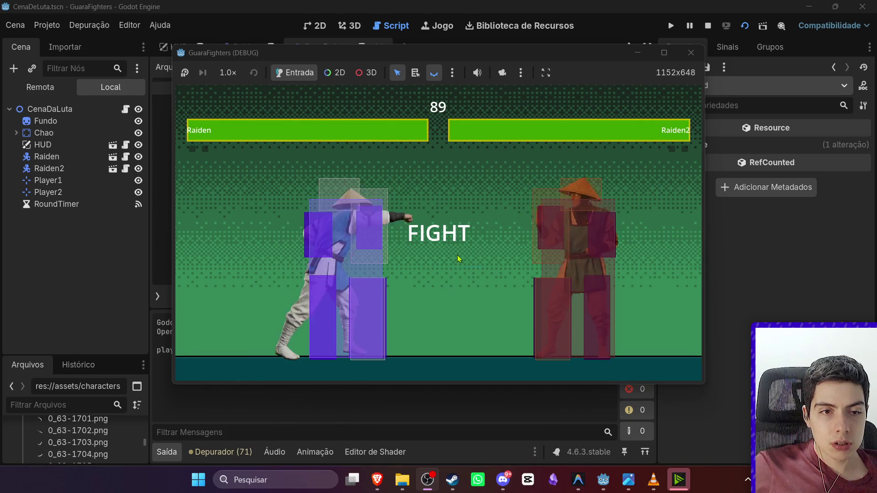
mouse_move(408, 55)
left_mouse_down()
mouse_move(519, 64)
mouse_move(529, 53)
mouse_move(496, 42)
mouse_move(651, 51)
left_mouse_up()
key("d")
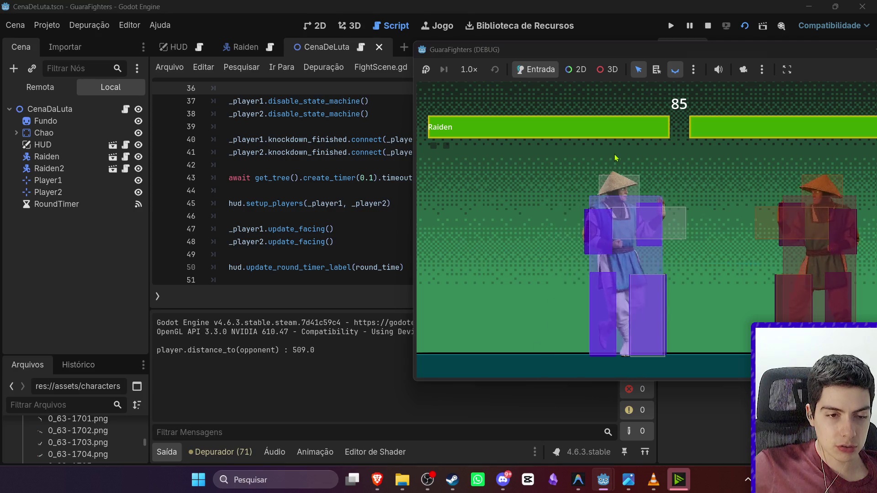
key("d")
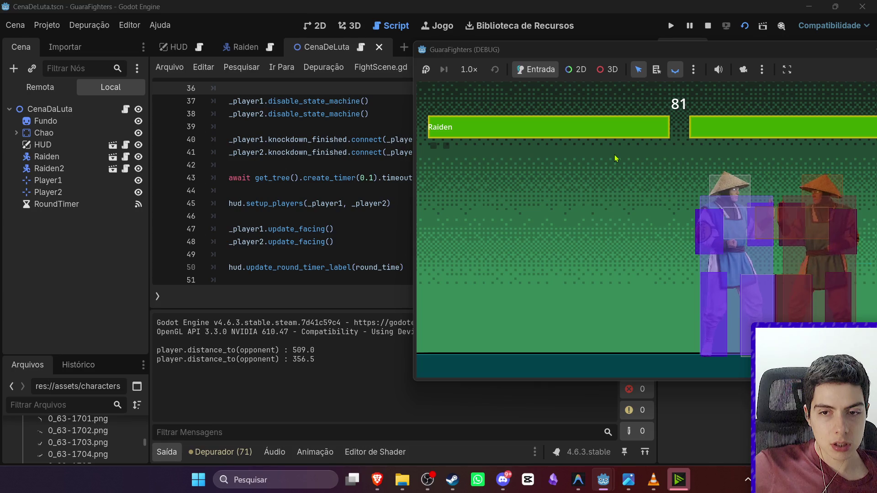
key("a")
key("d")
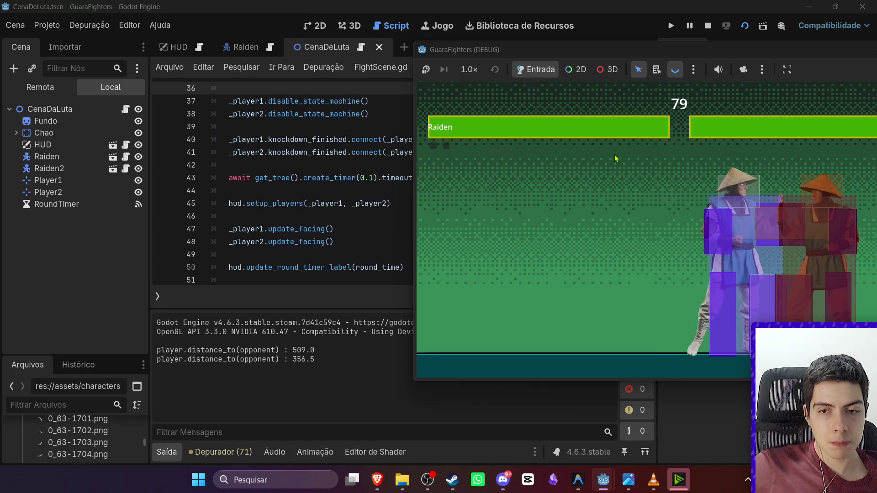
Punch from several distances to log readings like 509.0, 356.5 and 198.24, then stop
key("j")
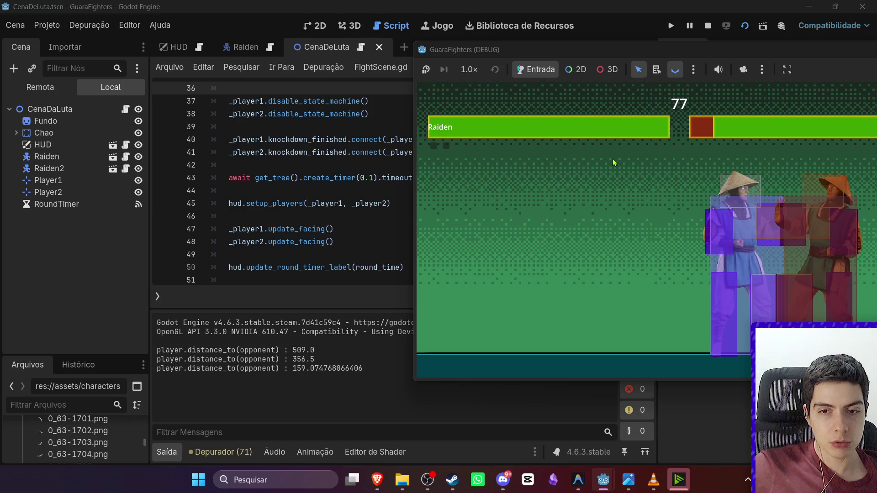
key("a")
key("j")
key("j")
key("d")
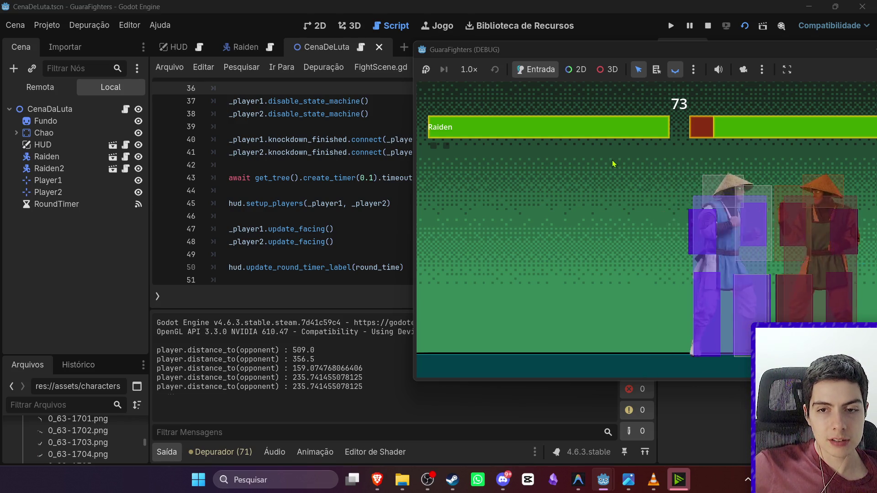
key("j")
key("a")
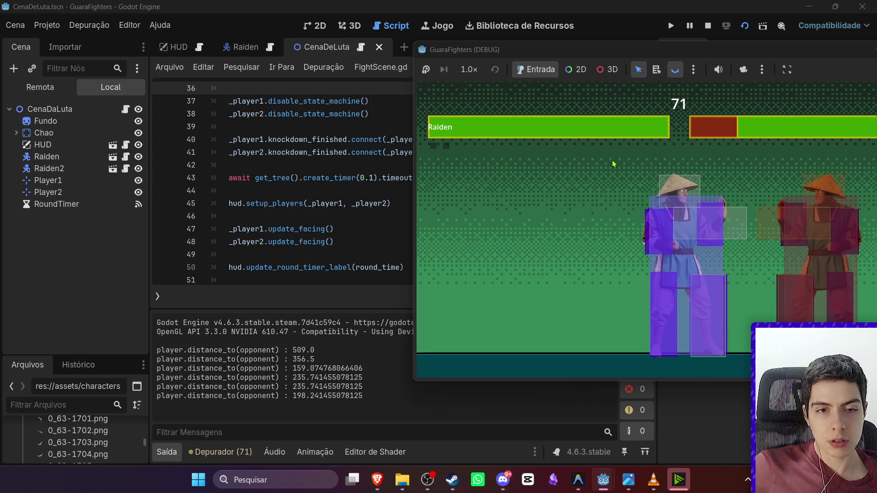
key("d")
key("a")
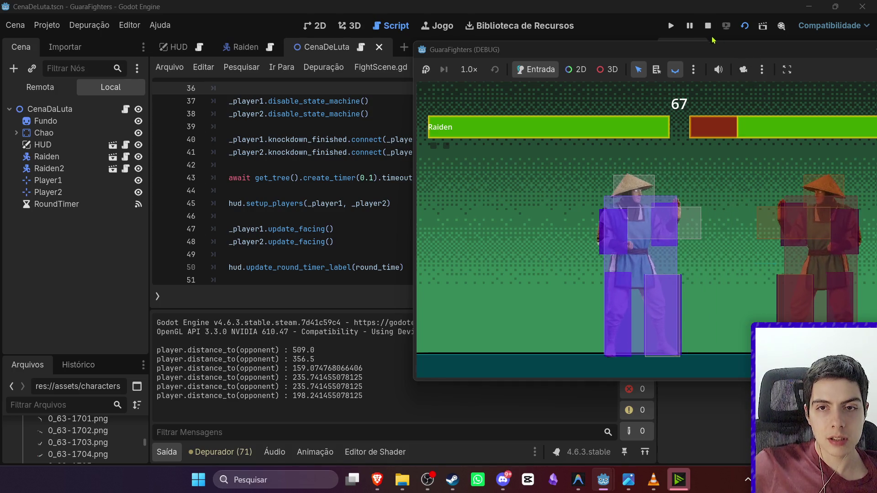
key("F8")
In the Raiden scene's 2D view, load the Block animation on the AnimationPlayer
left_click(246, 47)
left_click(315, 25)
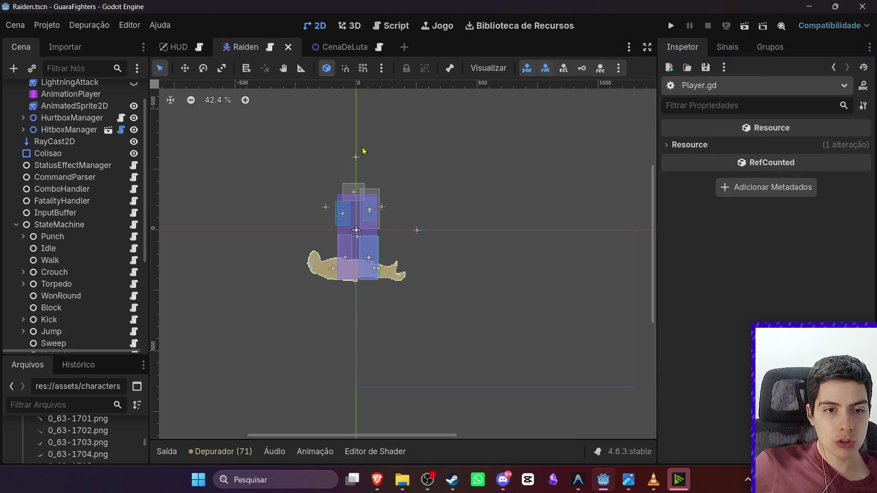
scroll(69, 137, "up", 3)
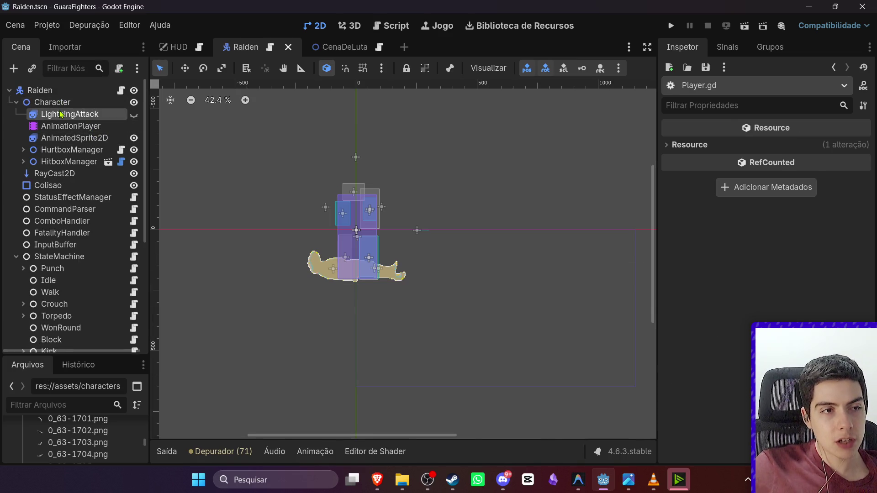
left_click(59, 126)
left_click(424, 232)
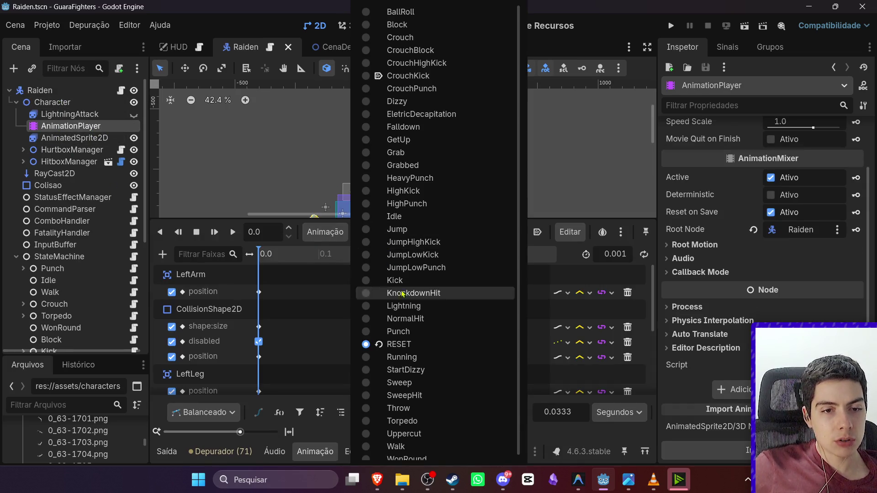
left_click(406, 25)
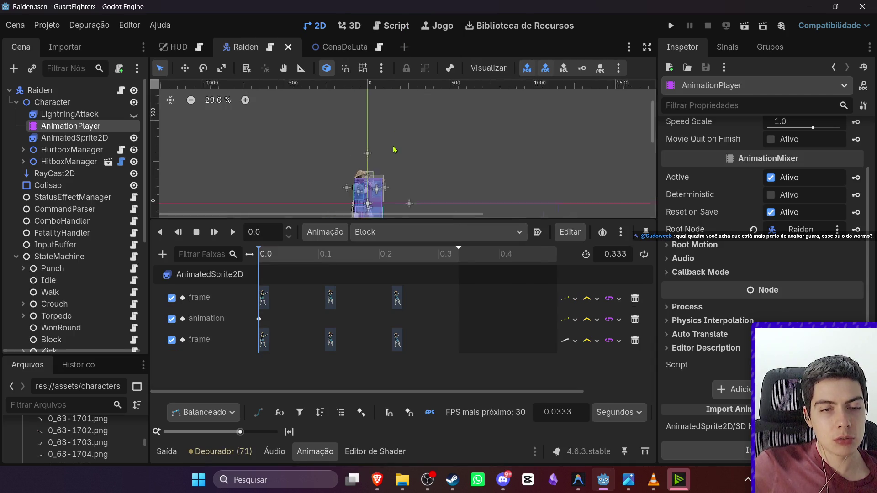
scroll(363, 177, "up", 5)
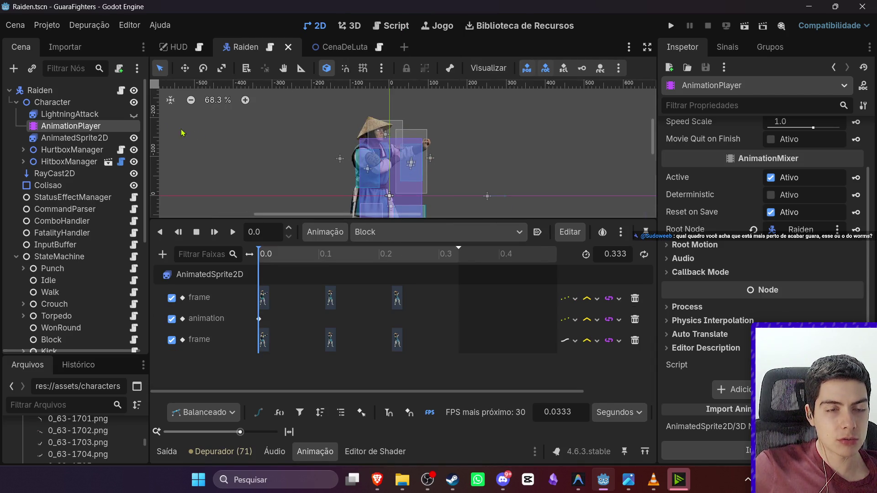
Centre the view on Character, collapse its branch, and select Colisao
left_click(50, 103)
key("f")
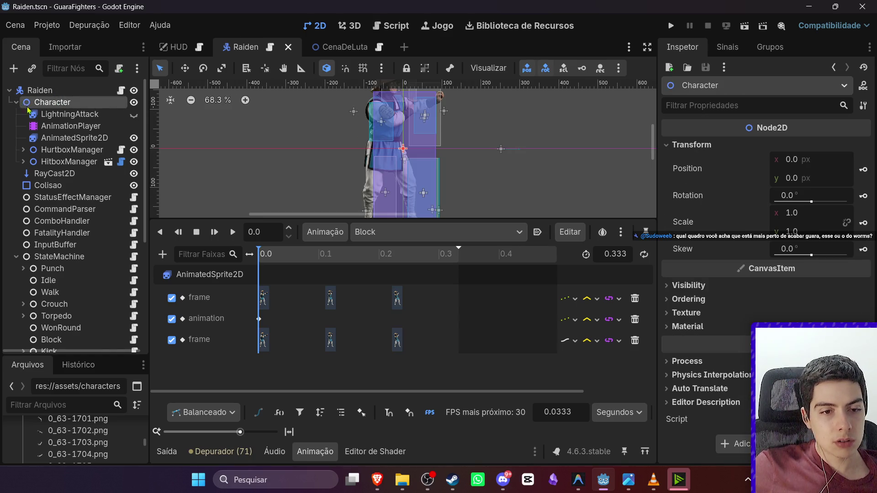
left_click(315, 451)
scroll(274, 228, "down", 2)
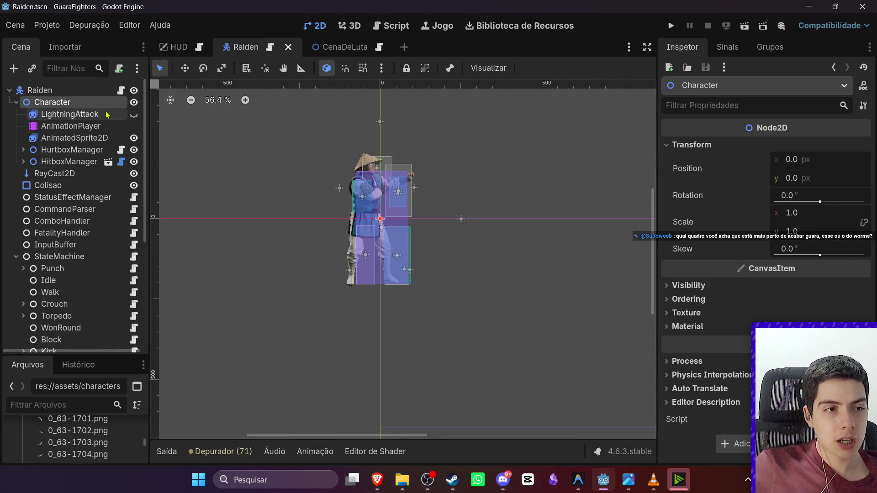
left_click(16, 102)
left_click(48, 126)
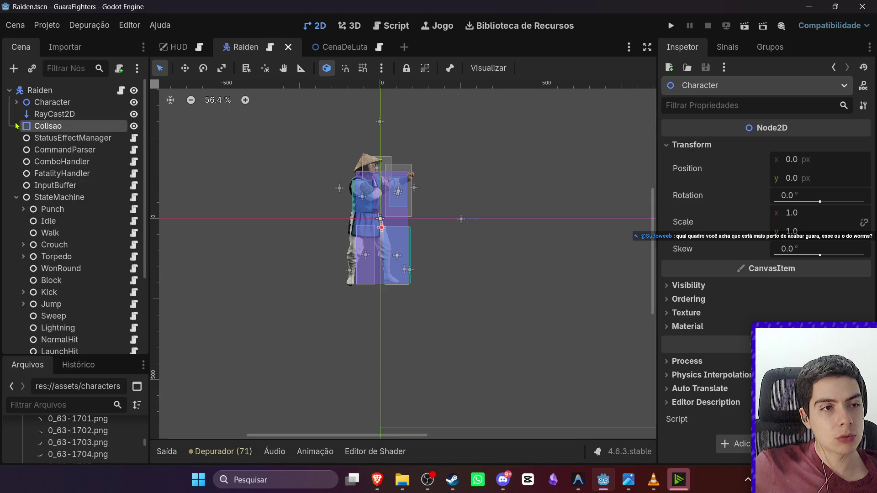
scroll(300, 170, "up", 5)
Narrow the Colisao rectangle to fit Raiden's body and save the Raiden scene
left_click_drag(464, 176, 372, 182)
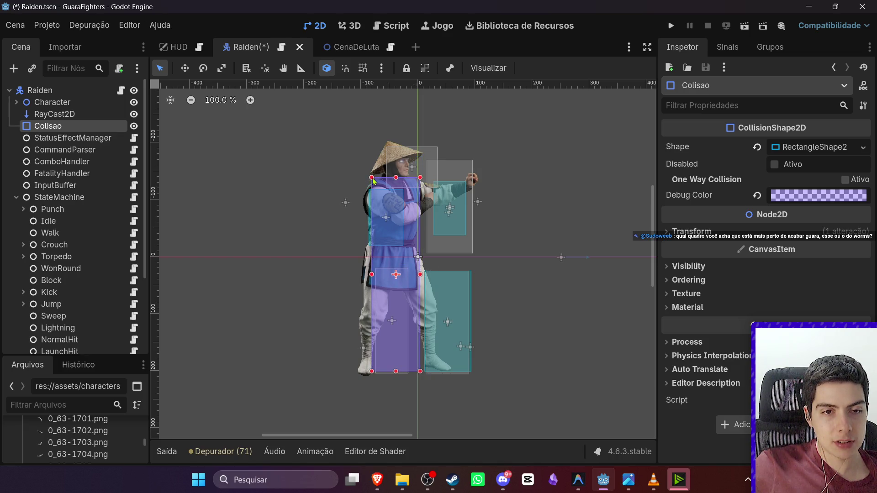
left_click(313, 162)
key("ctrl+s")
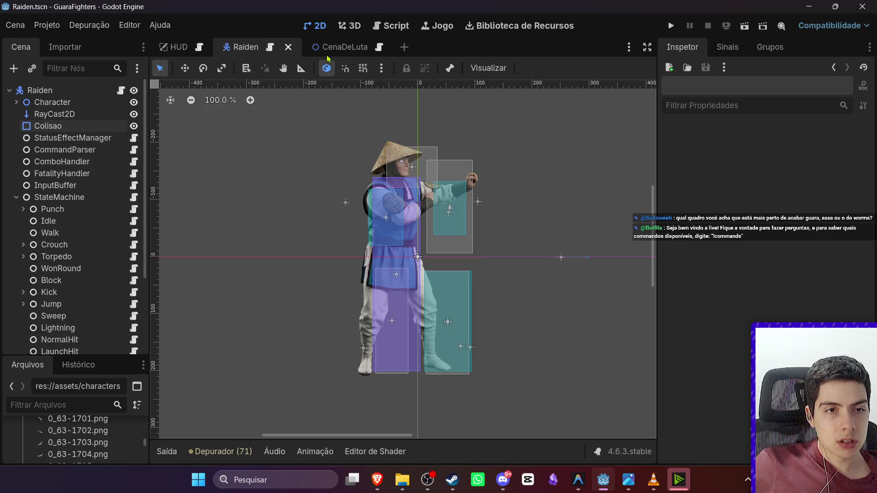
Test-play the CenaDeLuta fight scene, stop it, and return to the Raiden scene
left_click(336, 48)
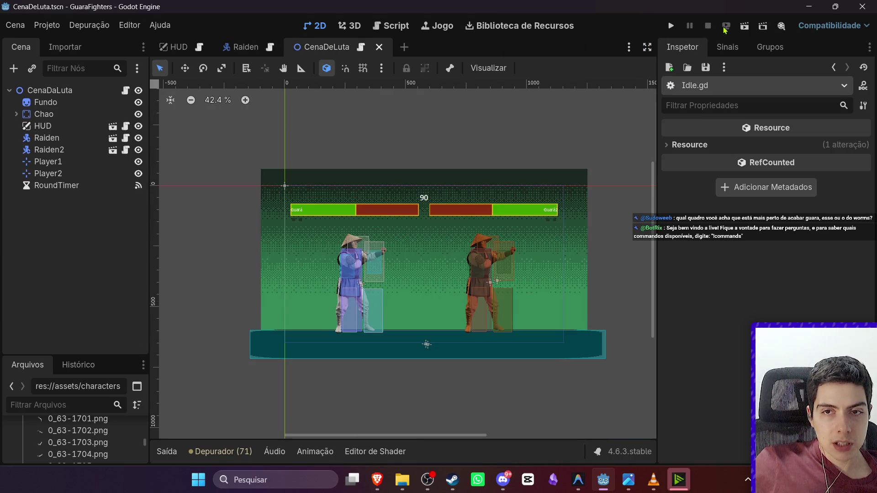
left_click(744, 26)
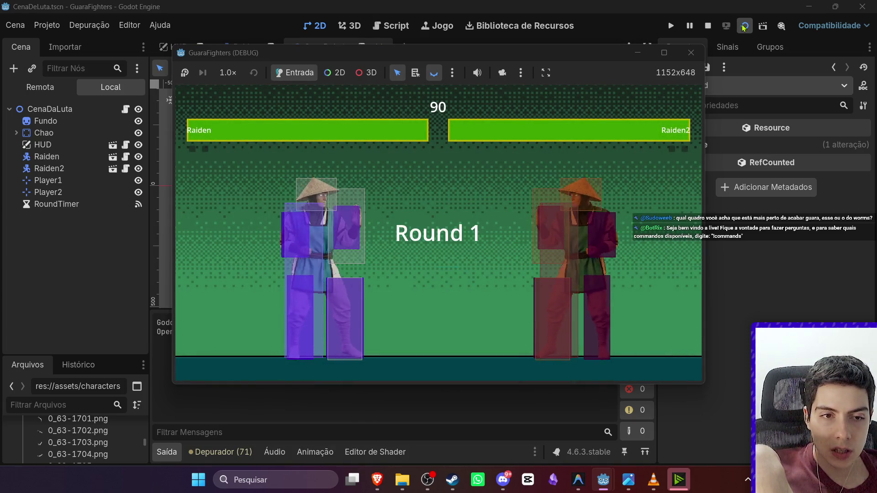
key("d")
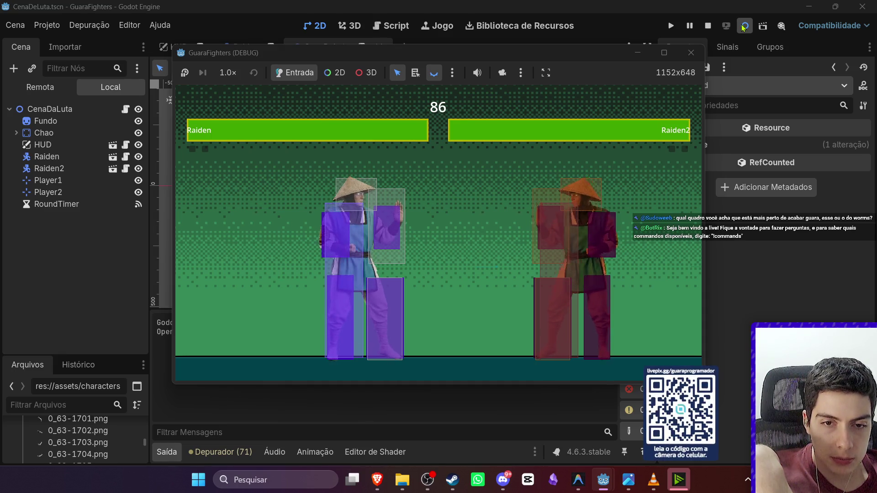
left_click(708, 25)
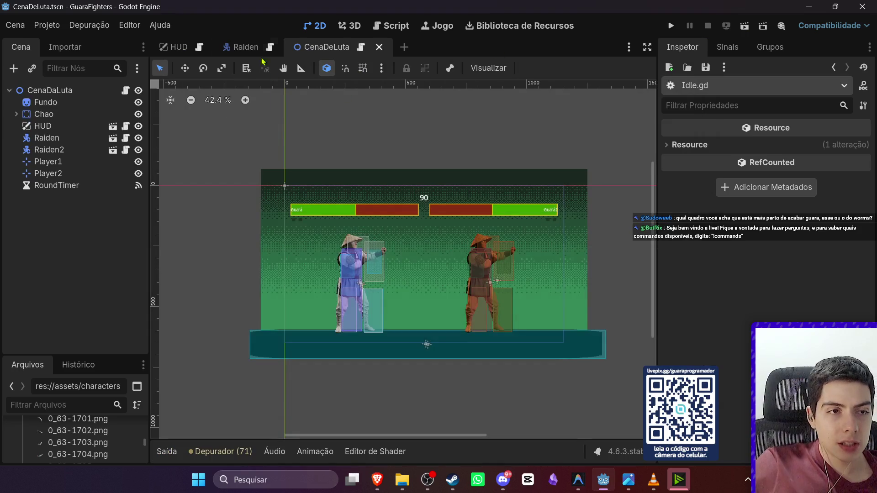
left_click(241, 47)
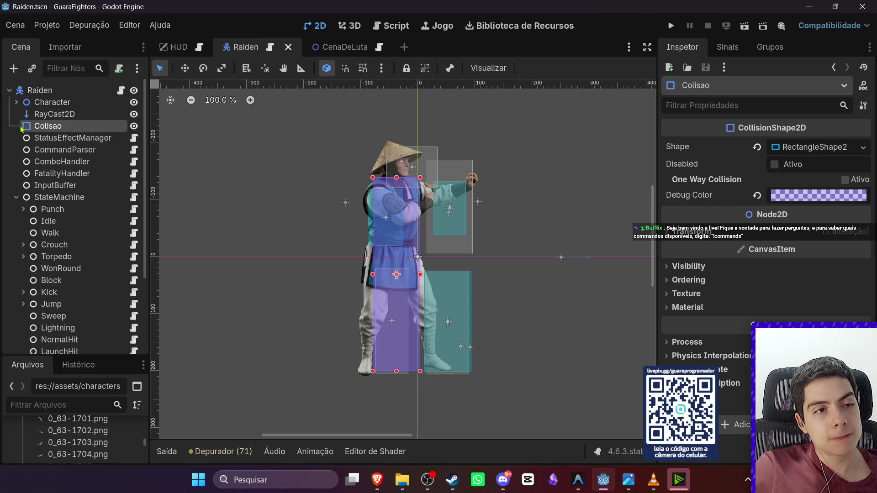
Reparent Colisao directly under Raiden, between Character and RayCast2D, and save
left_click(16, 197)
left_click_drag(60, 129, 61, 102)
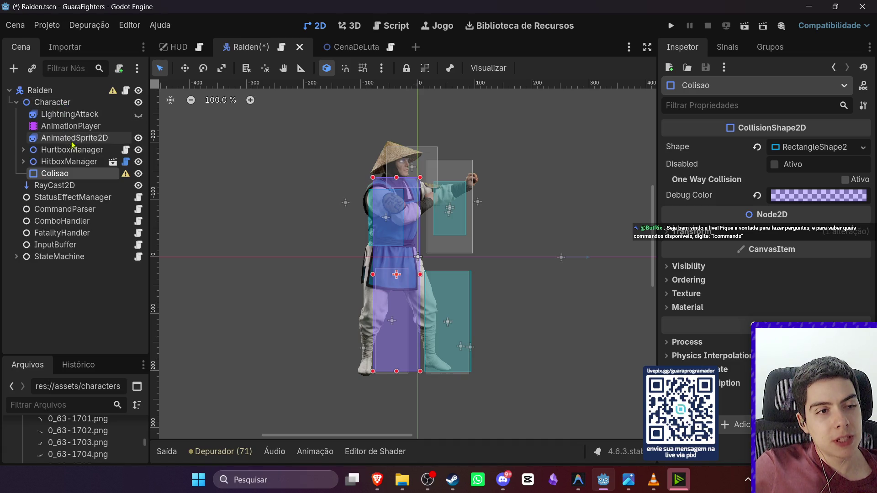
mouse_move(84, 174)
left_mouse_down()
mouse_move(75, 102)
mouse_move(62, 94)
left_mouse_up()
left_click_drag(61, 258, 61, 174)
left_click(16, 102)
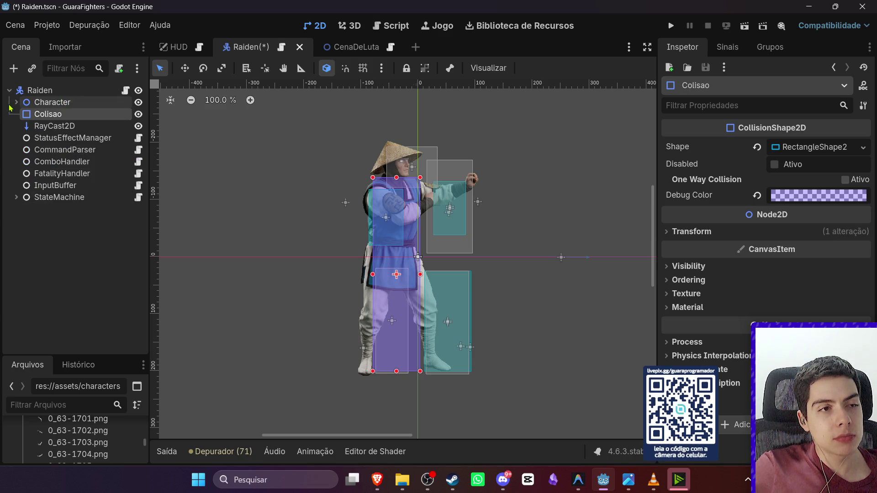
left_click(175, 151)
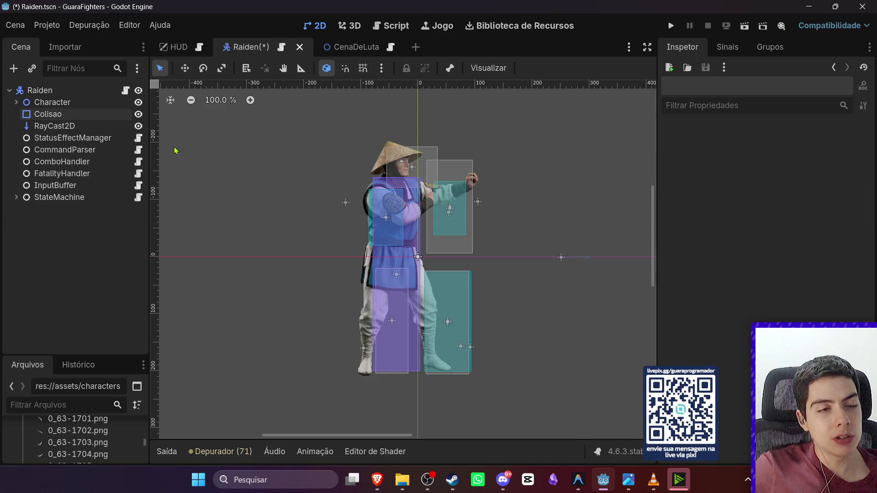
key("ctrl+s")
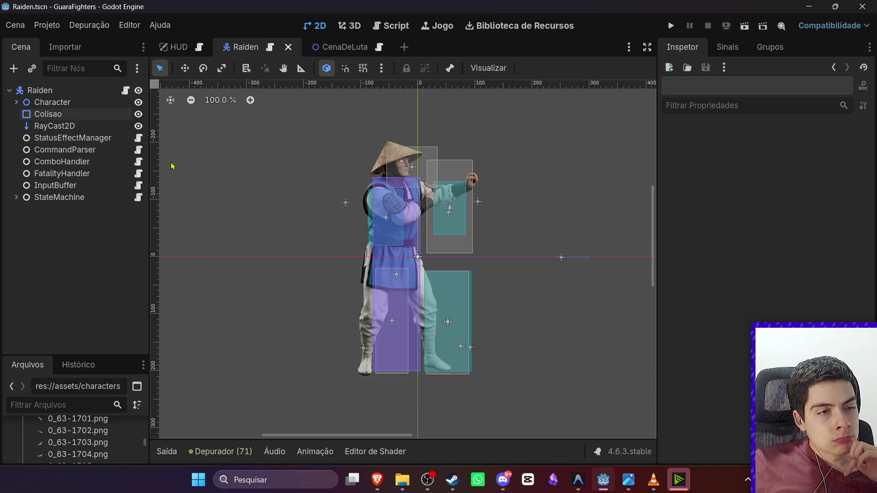
Try a -1 horizontal scale on Character, then undo the flip
left_click(16, 102)
left_click(16, 103)
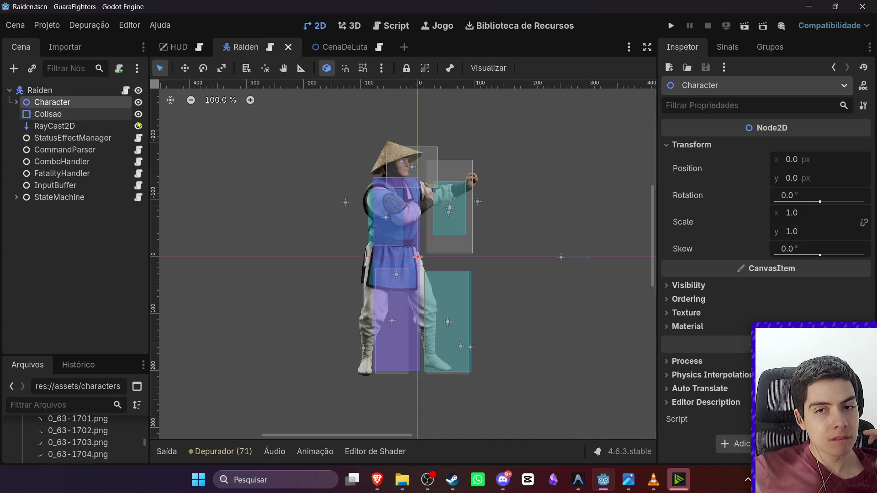
left_click(816, 213)
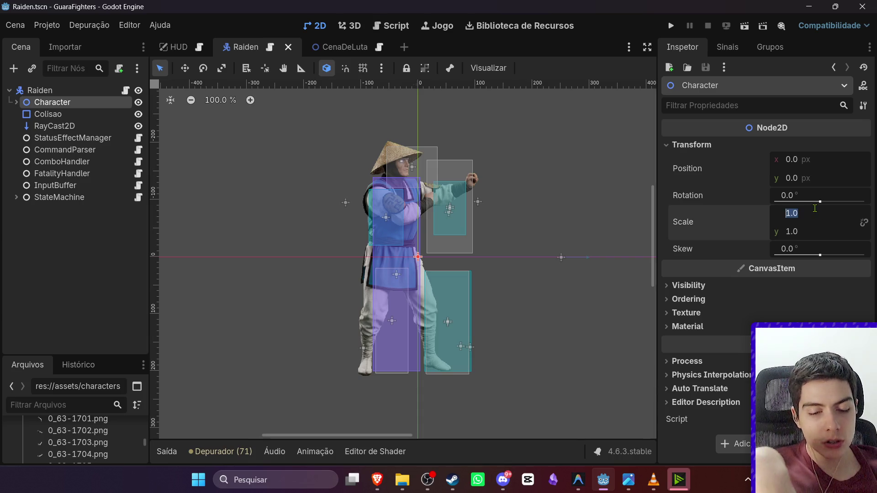
type("-1")
key("Return")
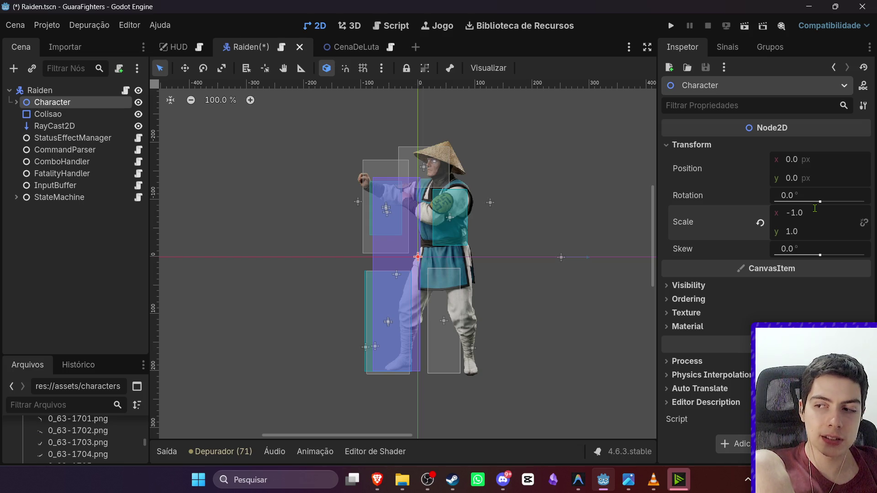
left_click(536, 205)
key("ctrl+z")
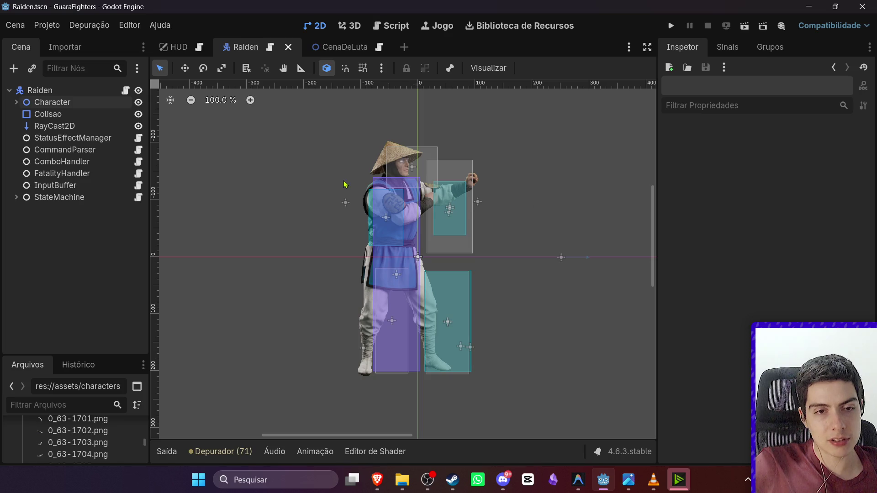
Set Character's Scale x to -1 so Raiden faces left
left_click(110, 91)
left_click(102, 114)
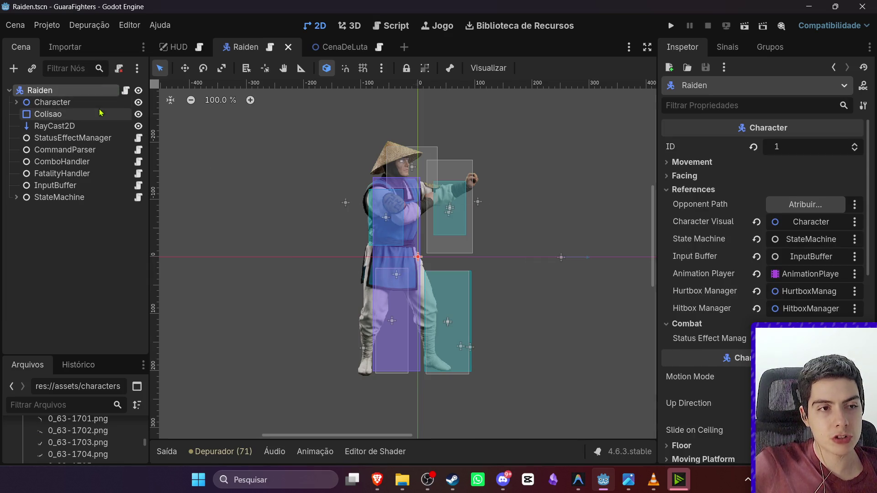
left_click(101, 103)
left_click(101, 114)
left_click(101, 102)
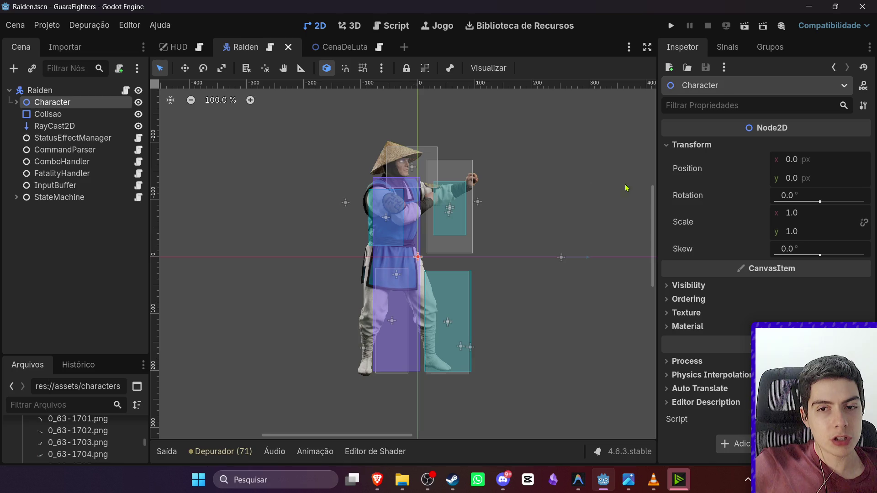
left_click(797, 213)
type("-1")
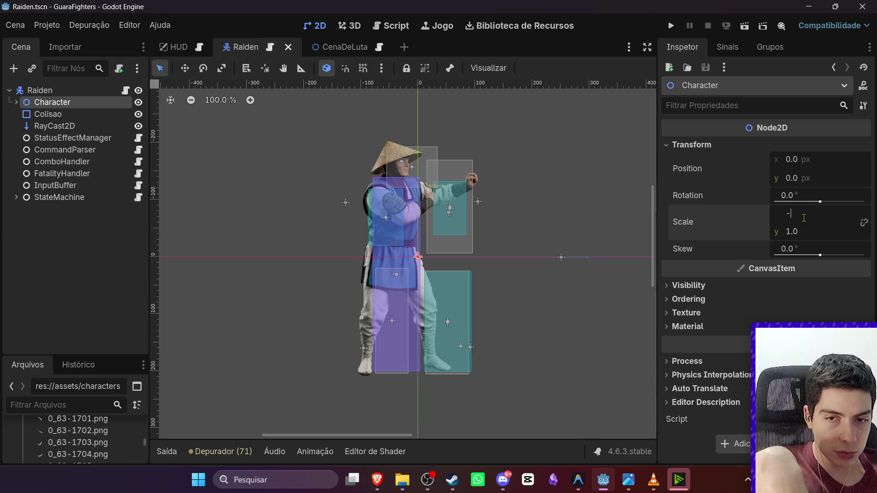
key("Return")
Drag Colisao right over Raiden's body to position (40, 32)
left_click(95, 114)
left_click_drag(403, 195, 447, 195)
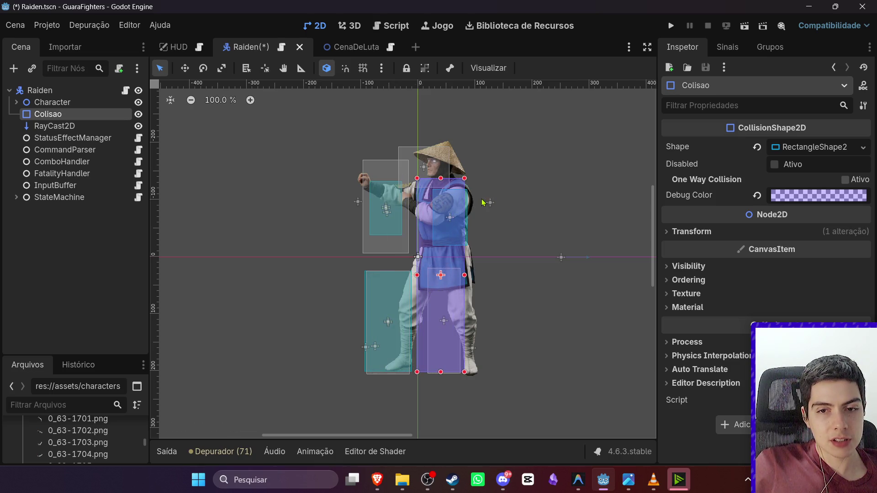
left_click(709, 232)
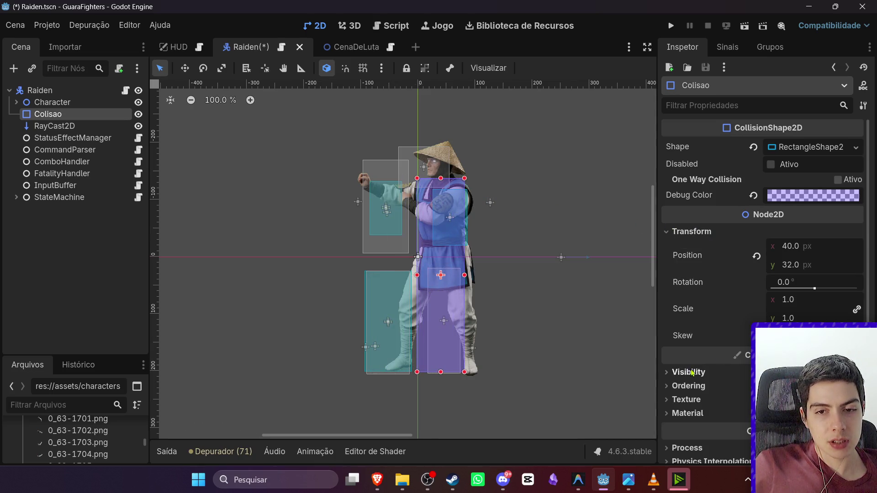
key("ctrl+z")
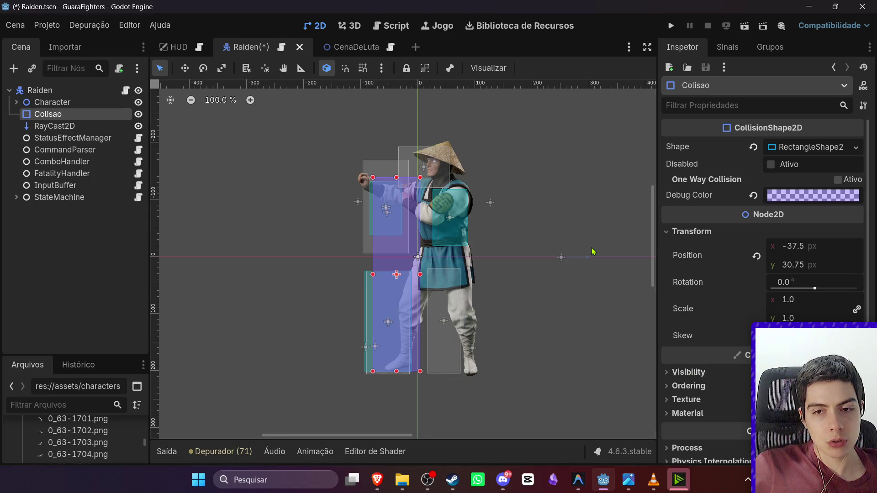
key("ctrl+shift+z")
key("ctrl+z")
key("ctrl+shift+z")
key("ctrl+z")
key("ctrl+shift+z")
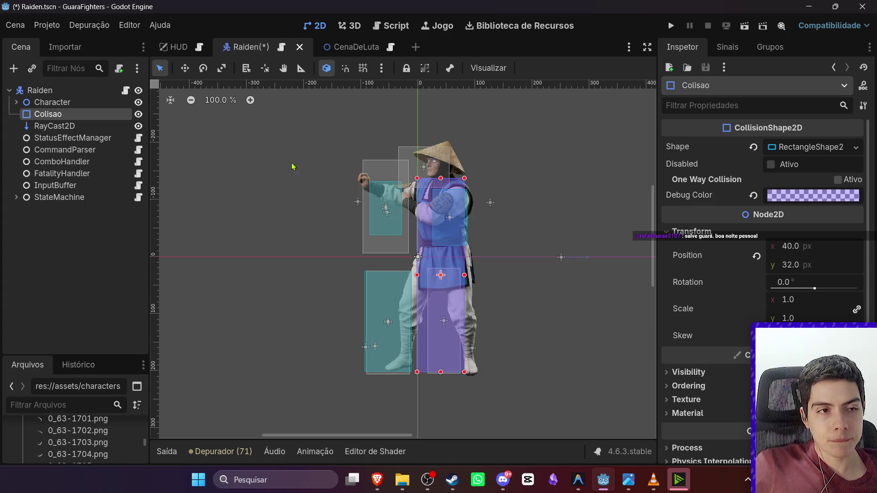
Open Player.gd from the Raiden node and go to the flip_character function
left_click(126, 92)
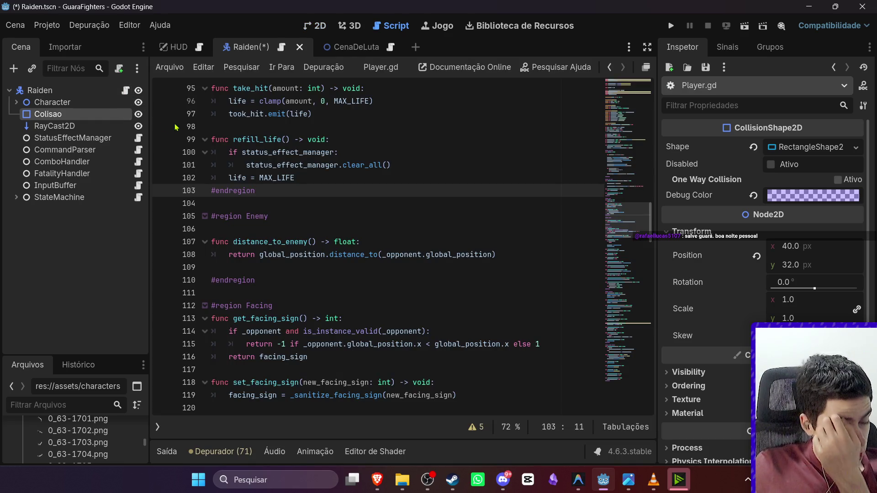
left_click(325, 165)
scroll(327, 171, "down", 6)
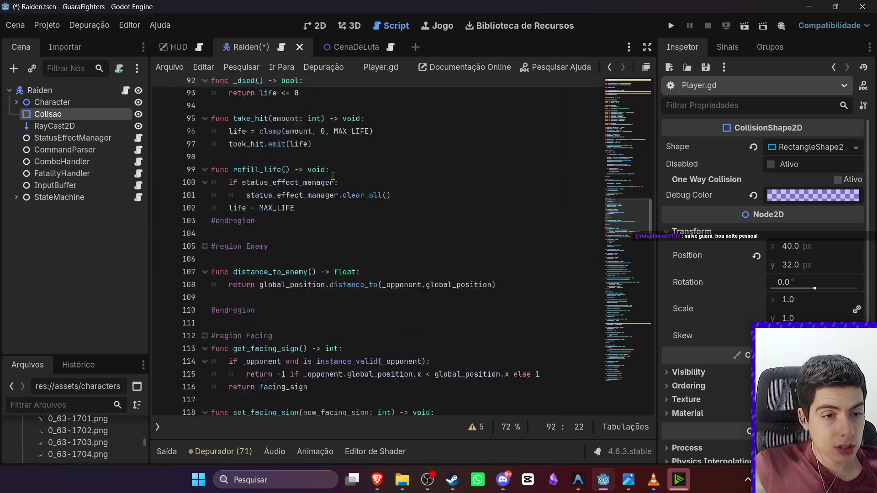
scroll(319, 191, "down", 1)
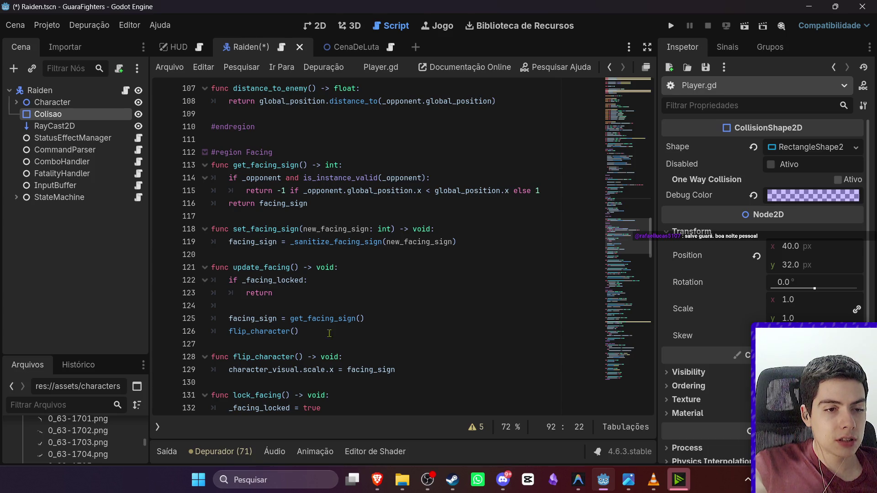
scroll(319, 191, "down", 3)
left_click(211, 242)
left_click(421, 254)
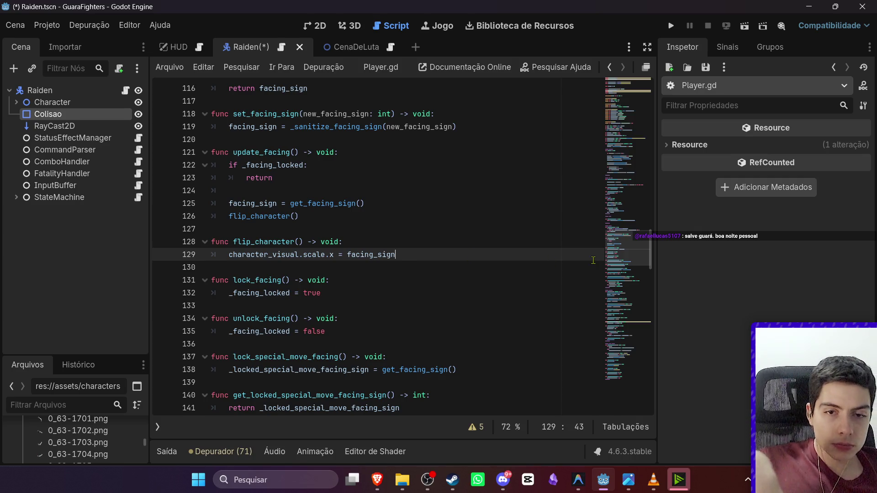
Move to the References exports and place the caret after the hitbox_manager line
scroll(639, 254, "up", 20)
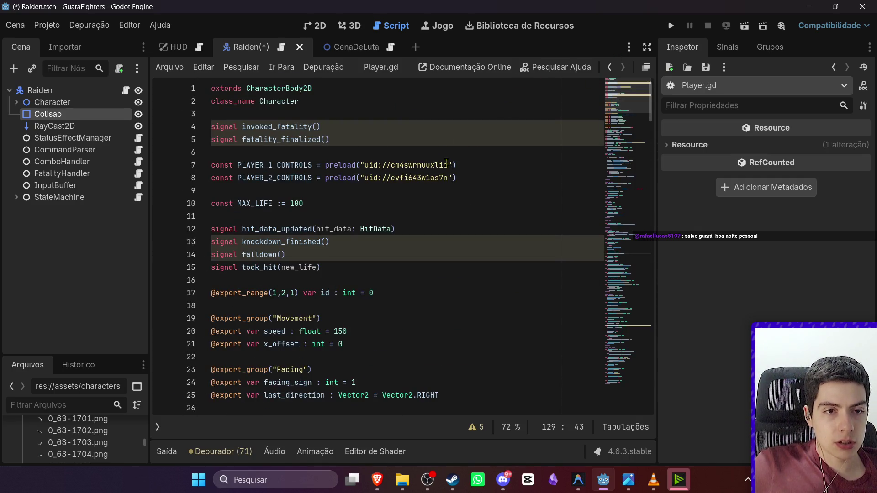
scroll(454, 167, "down", 5)
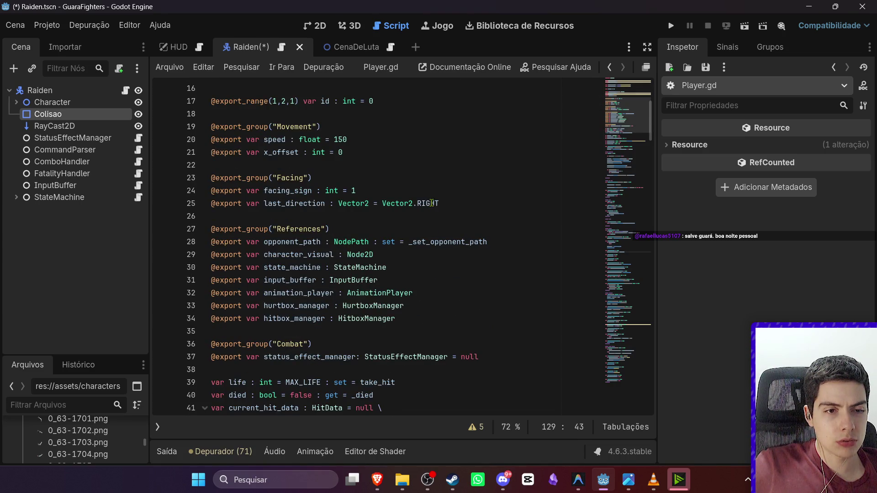
scroll(431, 202, "down", 2)
left_click(433, 243)
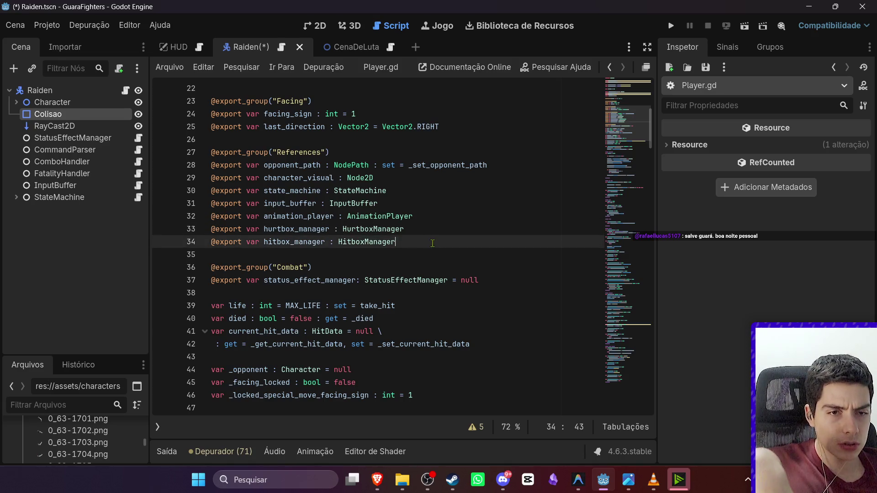
Start typing a colision CollisionShape2D declaration on line 35, then clear it
key("Return")
type("@onready ")
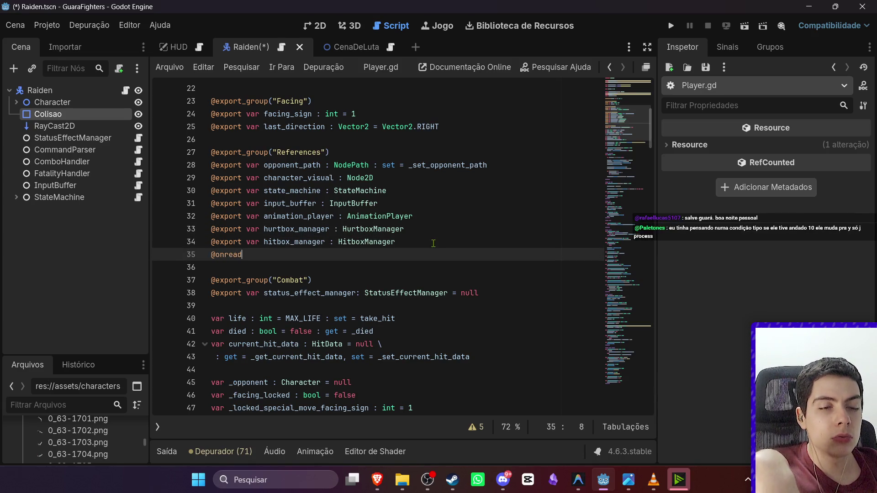
type("var coli")
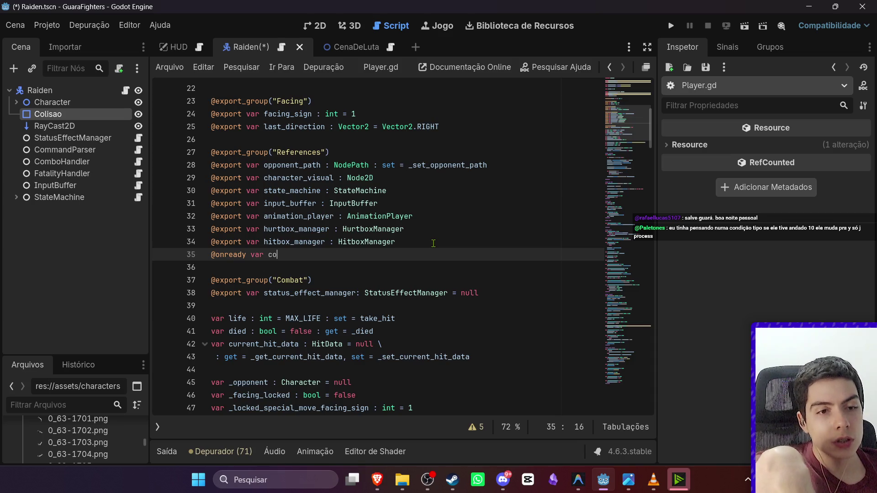
type("sion : Collision")
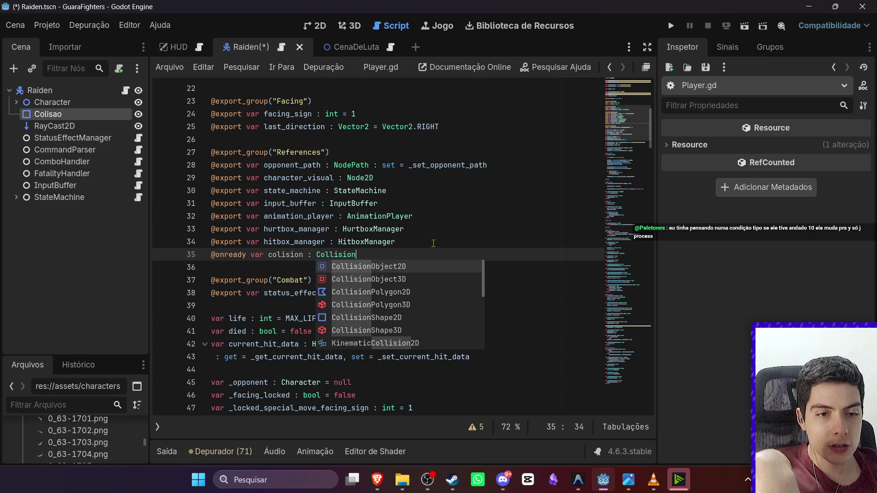
key("Down")
key("Down")
key("Down")
key("Return")
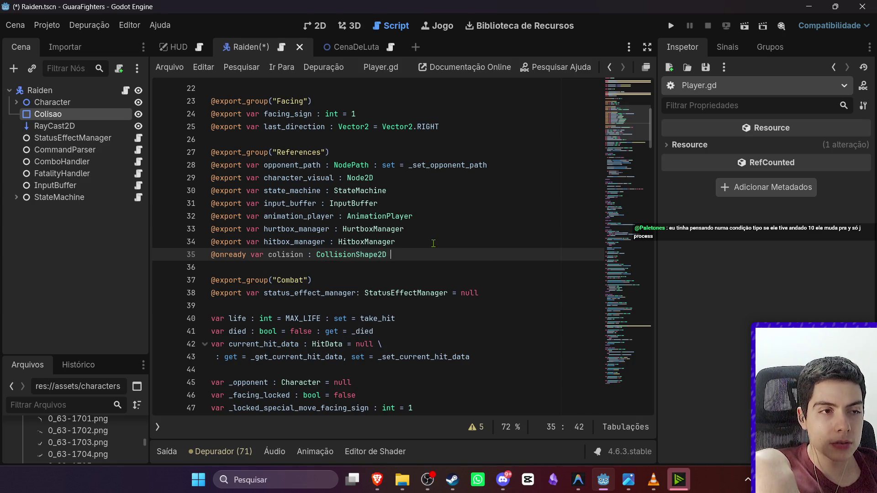
type("=")
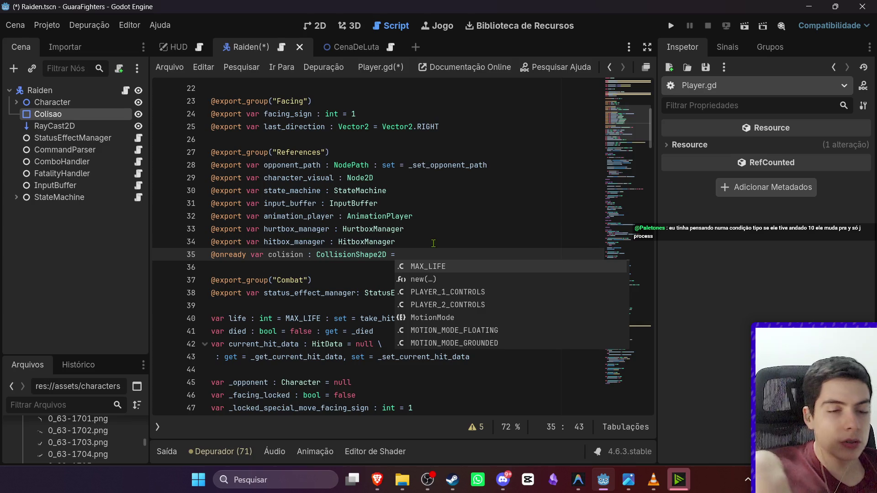
key("shift+Left")
key("shift+Left")
key("shift+Home")
key("BackSpace")
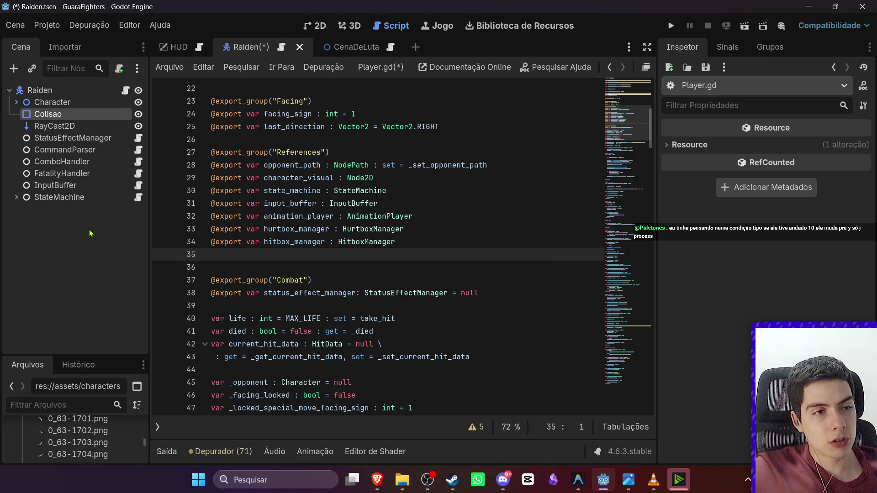
left_click(59, 117)
mouse_move(58, 117)
left_mouse_down()
mouse_move(69, 150)
mouse_move(245, 256)
left_mouse_up()
key("BackSpace")
double_click(292, 256)
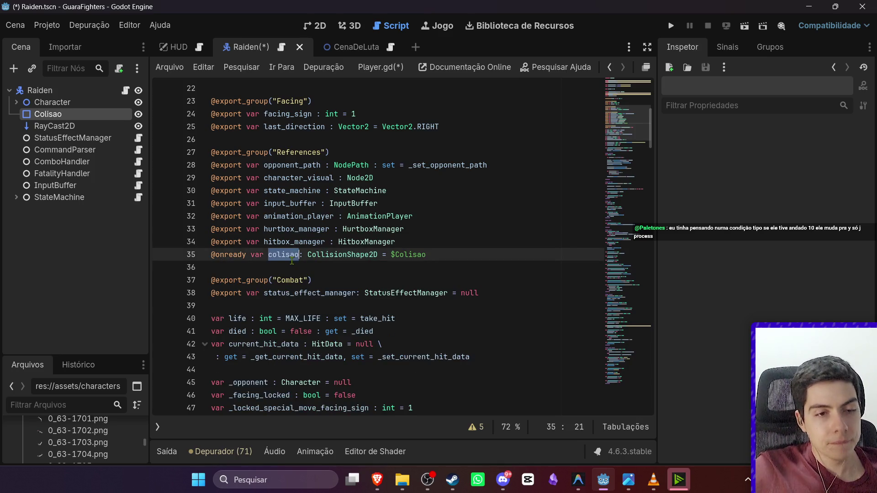
type("colision")
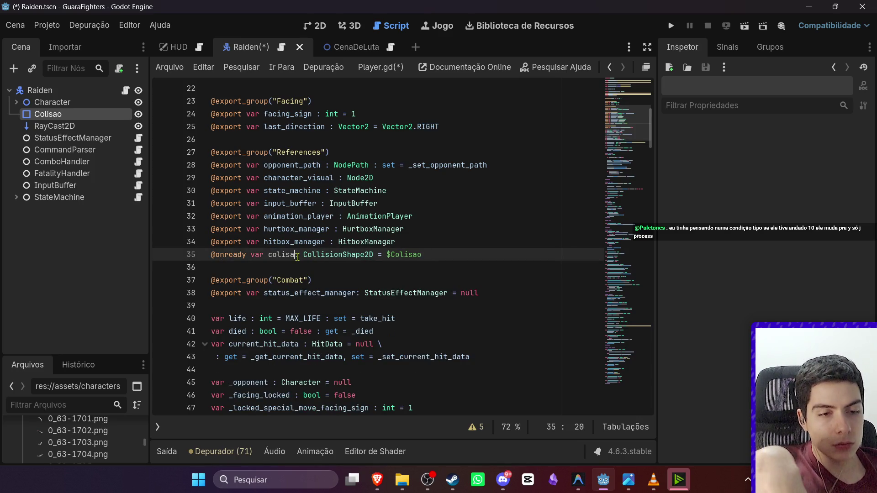
key("ctrl+s")
double_click(283, 255)
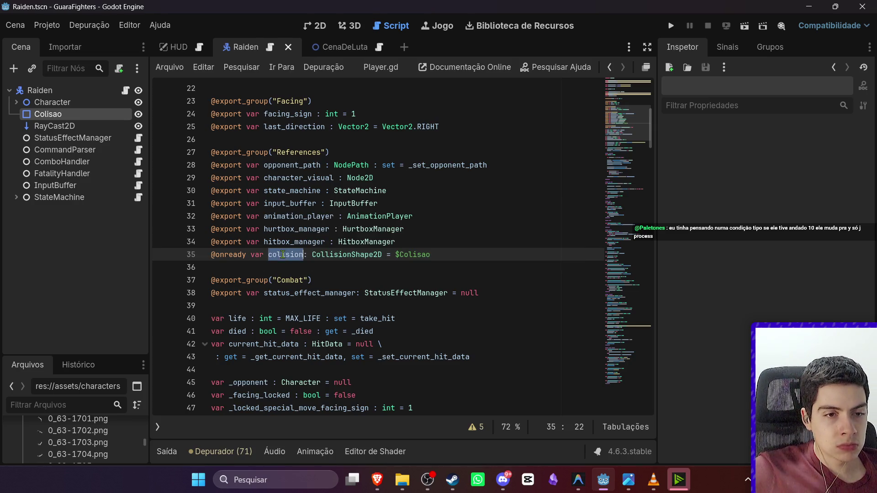
scroll(292, 260, "down", 10)
Add the condition 'if facing_sign > 0:' on a new line inside flip_character
scroll(292, 261, "down", 13)
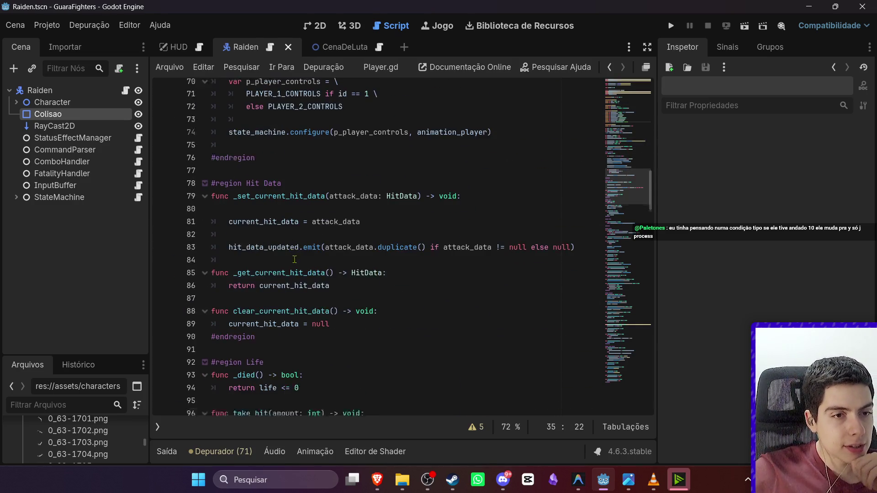
scroll(295, 259, "down", 2)
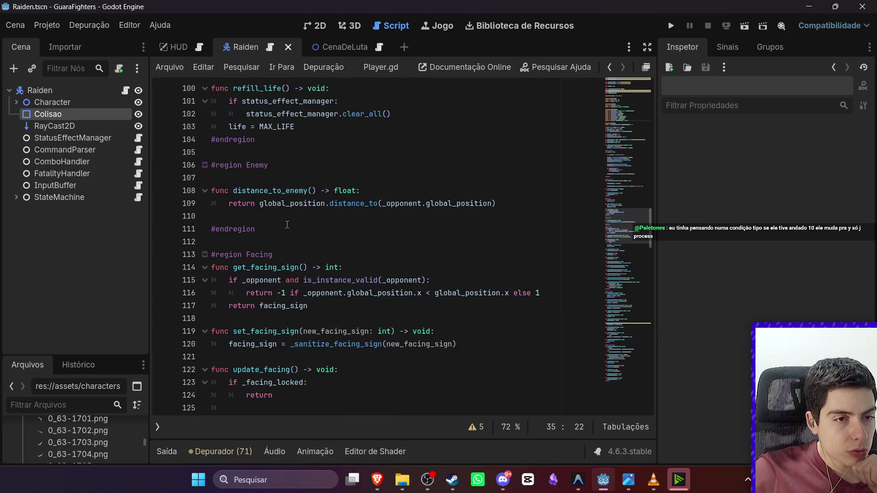
scroll(285, 228, "down", 2)
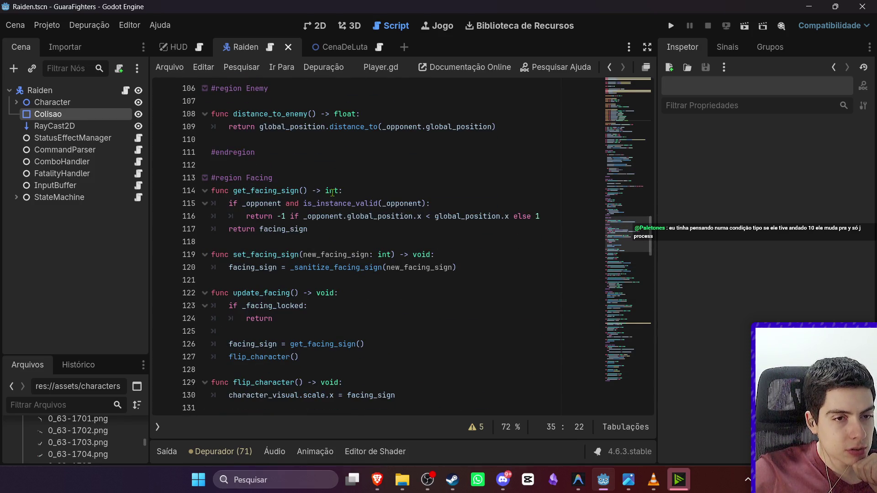
scroll(314, 254, "down", 3)
scroll(314, 254, "down", 2)
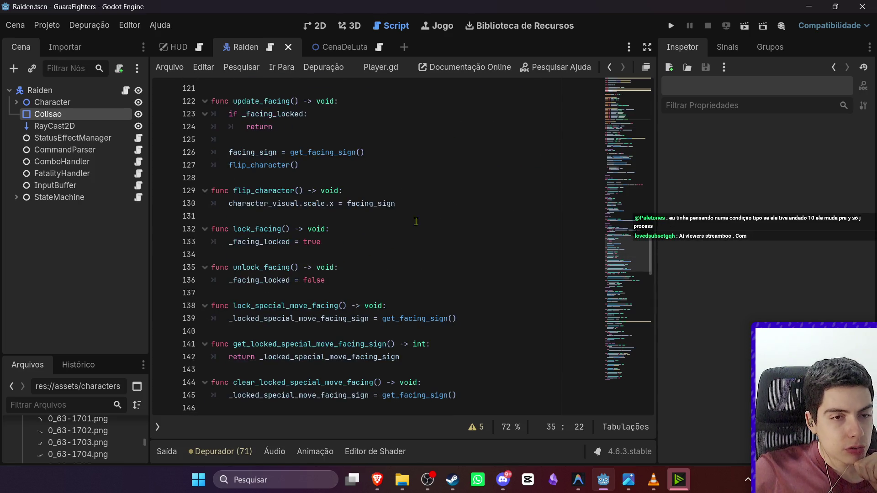
left_click(414, 203)
key("Return")
type("if ")
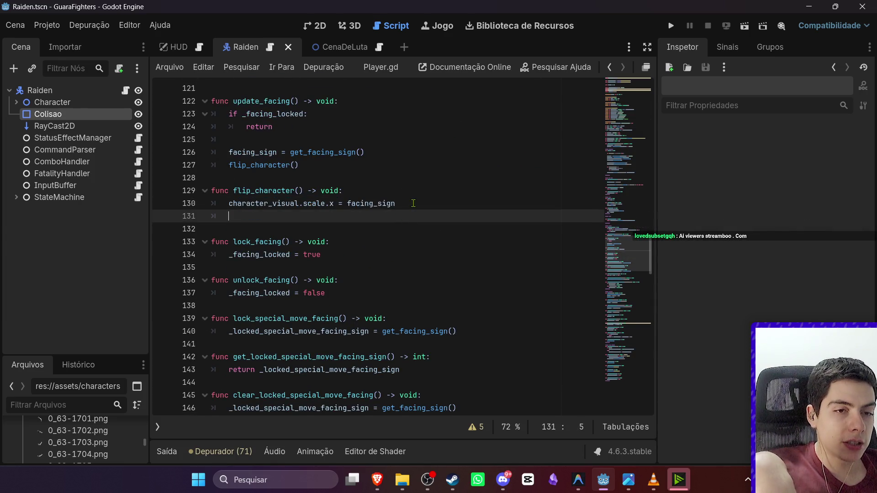
type("facing_sign")
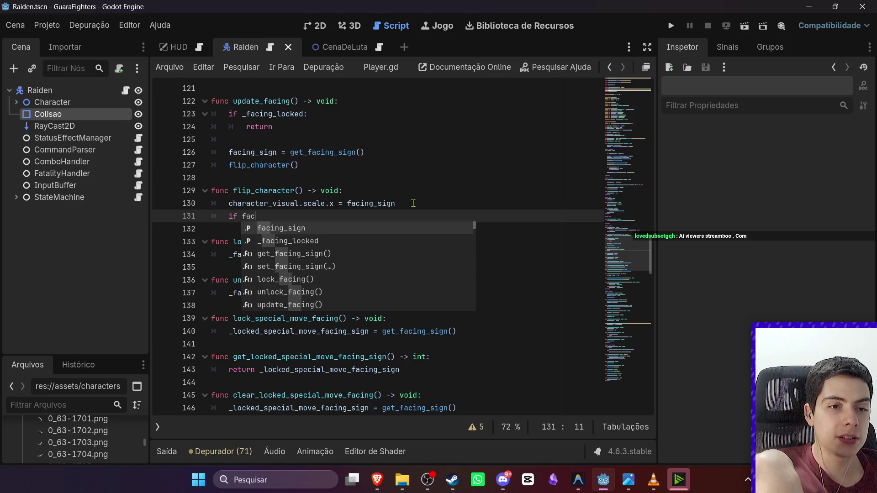
type(" >")
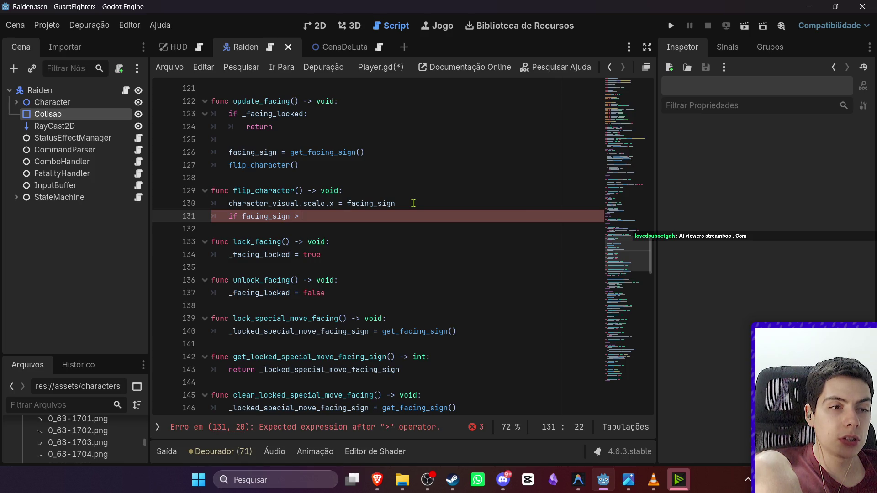
key("BackSpace")
key("BackSpace")
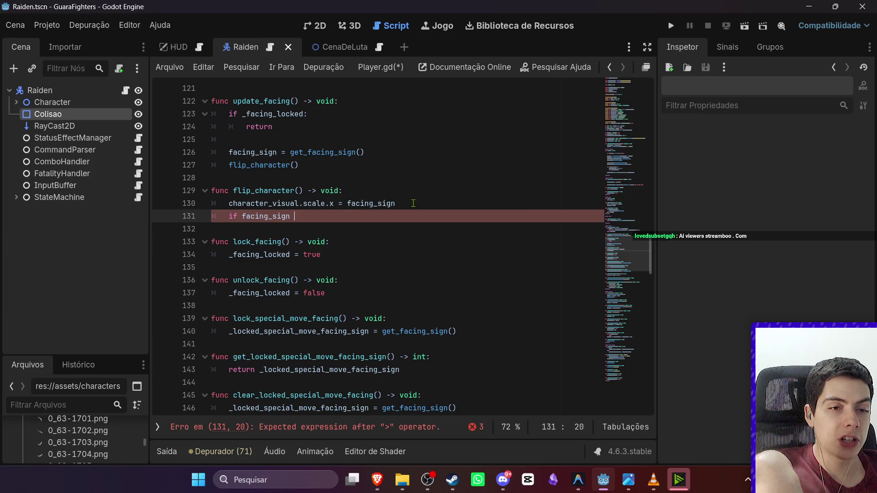
type("0:")
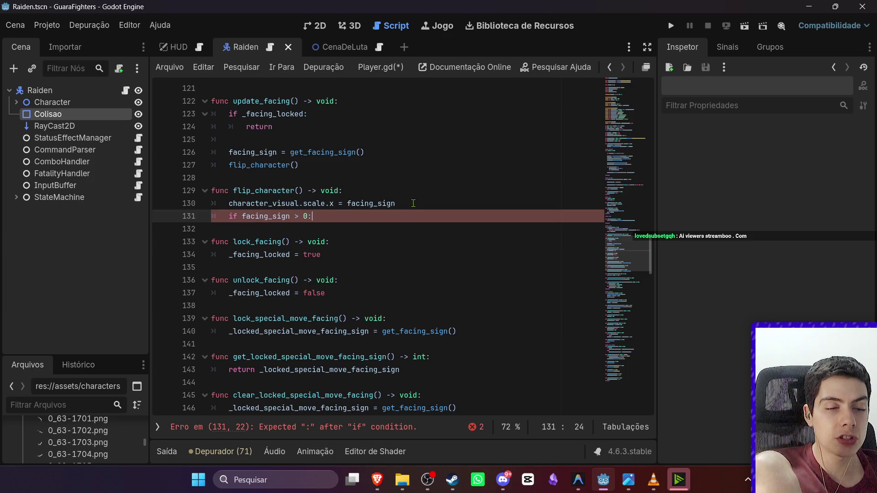
key("Return")
Begin the indented assignment 'colision.global_position = Vector2(' under the condition
type("colision")
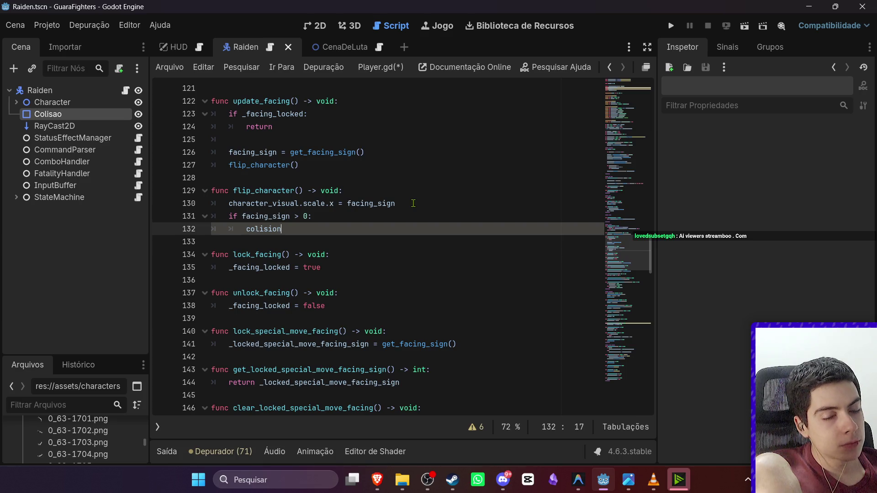
type(".g")
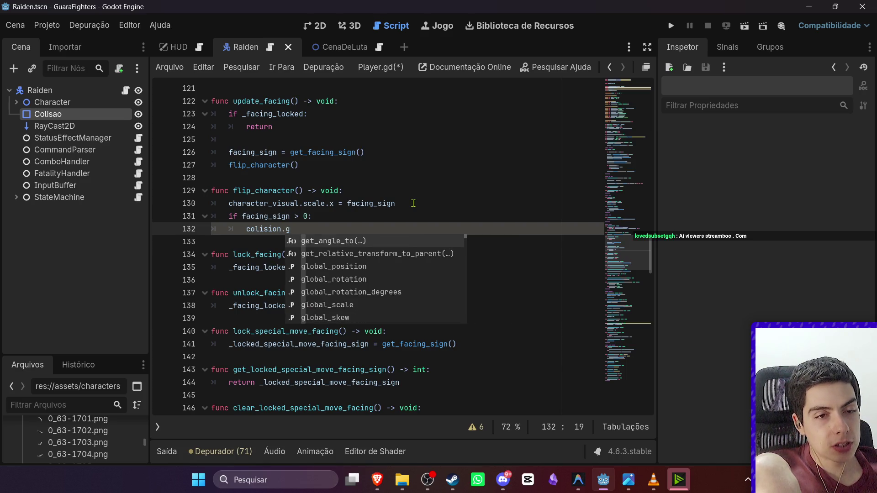
type("lob")
key("Return")
type("= Vect")
key("Return")
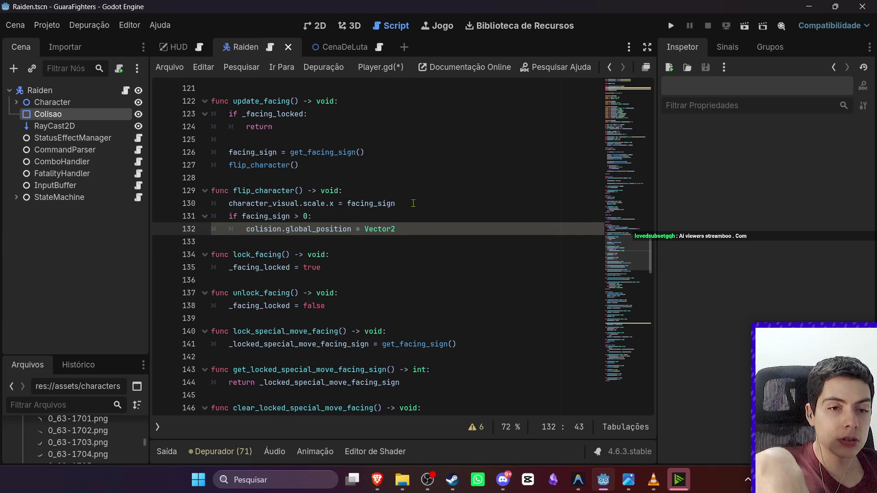
type("(")
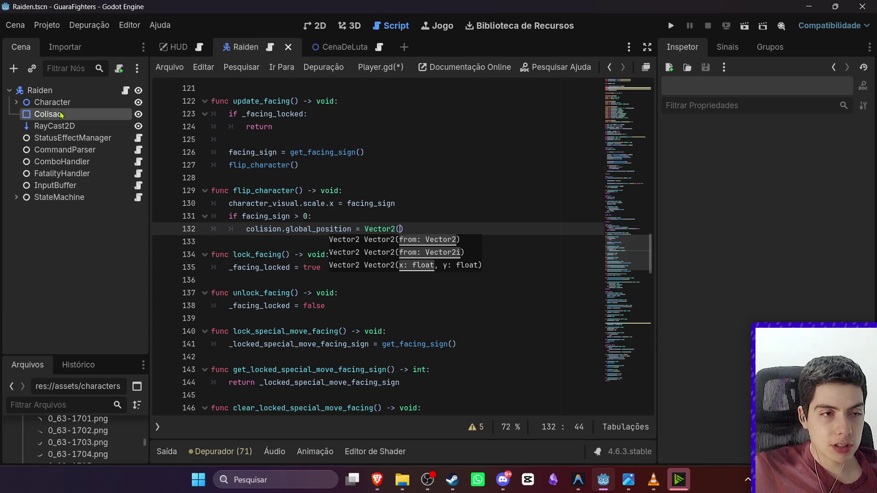
Copy Colisao's Inspector Position x value 40.0 in as the first Vector2 argument
left_click(61, 115)
left_click(798, 246)
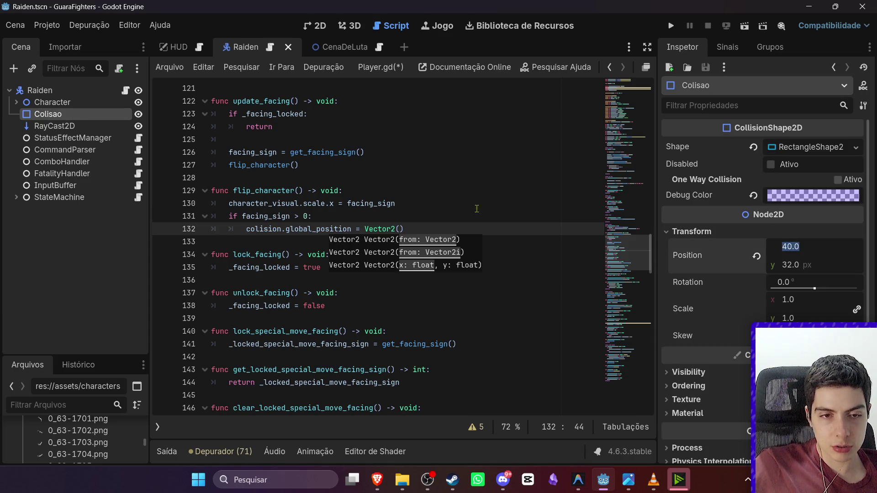
key("ctrl+c")
left_click(400, 229)
key("ctrl+v")
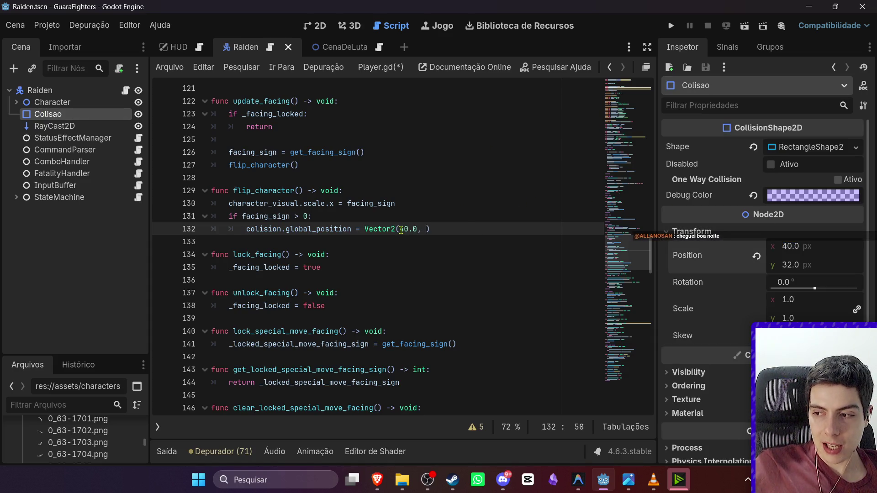
type(",")
Copy Colisao's Position y value 32.0 in as the second Vector2 argument
left_click(807, 264)
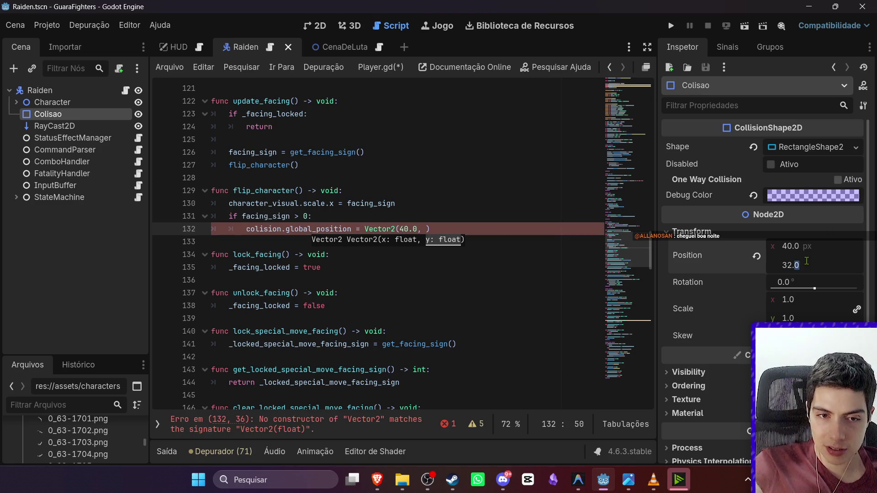
key("ctrl+a")
key("ctrl+c")
left_click(429, 228)
key("ctrl+v")
left_click(468, 232)
key("Return")
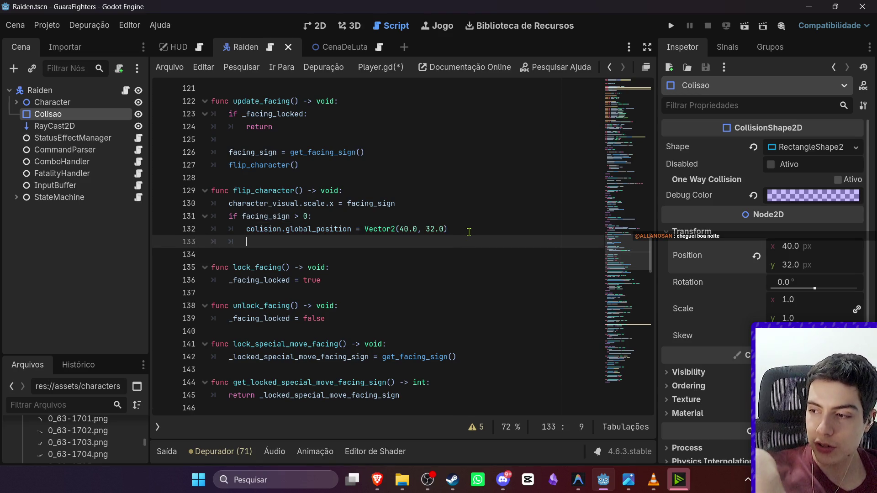
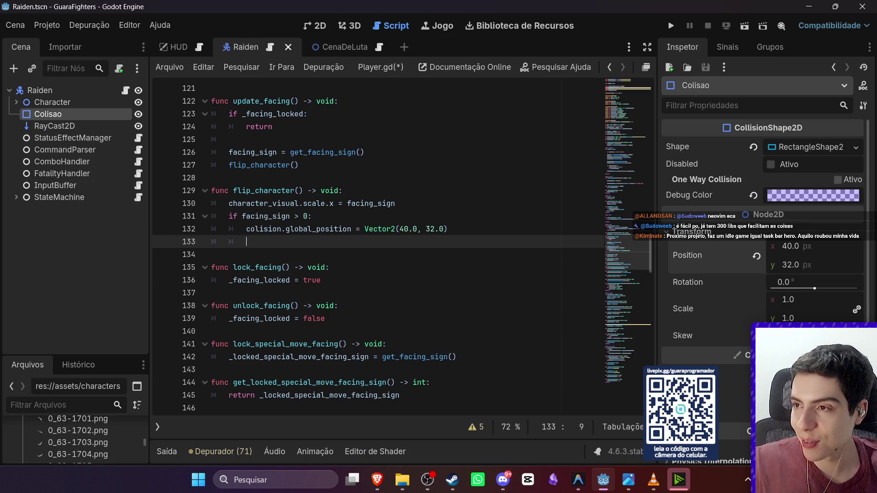
Check the collision shape's Visibility Modulate colour, leaving it unchanged
key("alt+Tab")
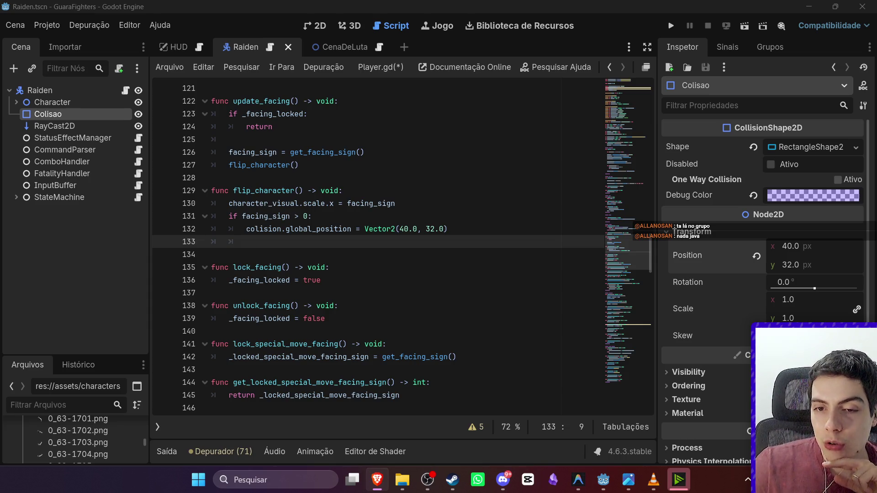
scroll(710, 245, "down", 2)
scroll(721, 269, "up", 2)
scroll(731, 283, "down", 2)
left_click(740, 296)
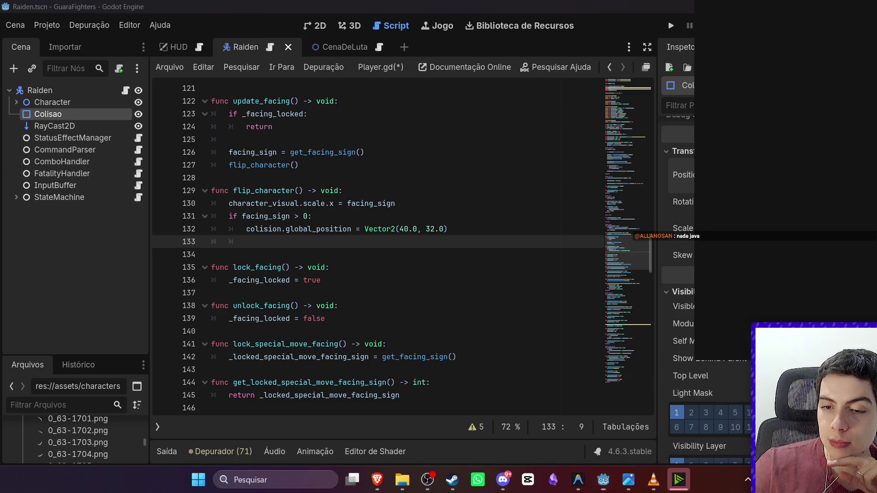
left_click(813, 323)
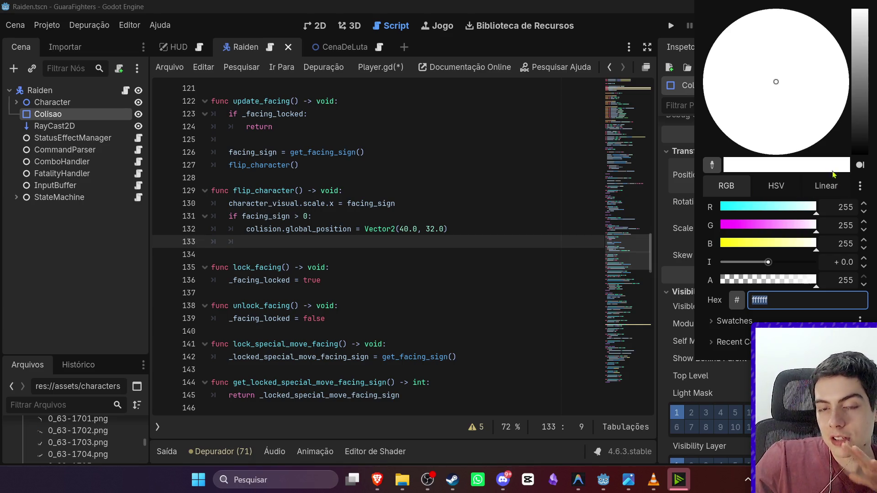
left_click(551, 171)
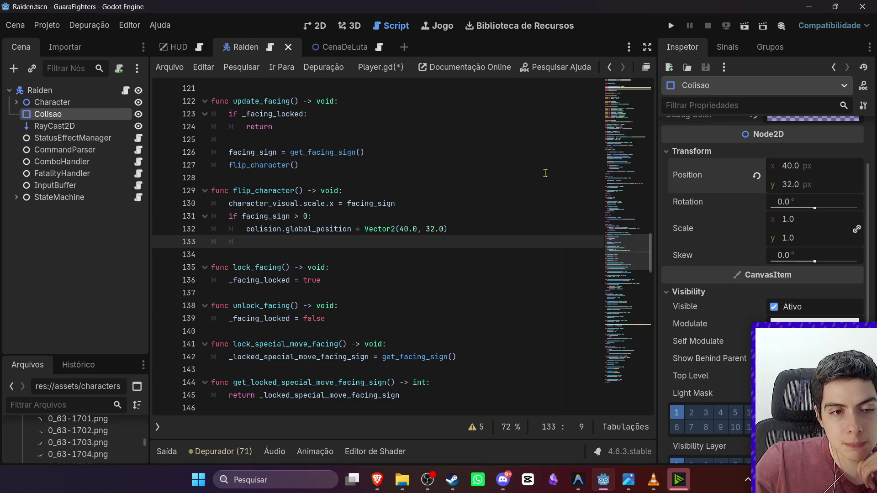
Add an else: branch to flip_character holding a copy of the colision.global_position assignment
type("lse:")
key("Return")
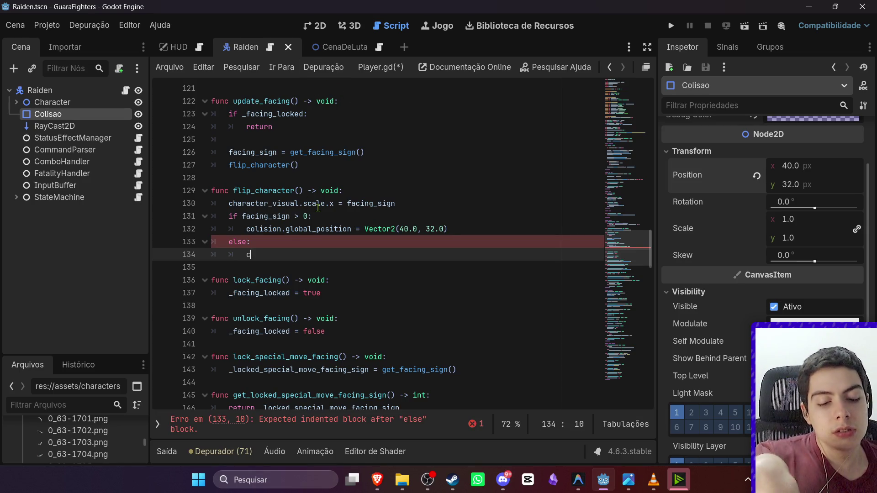
type("ision.glo")
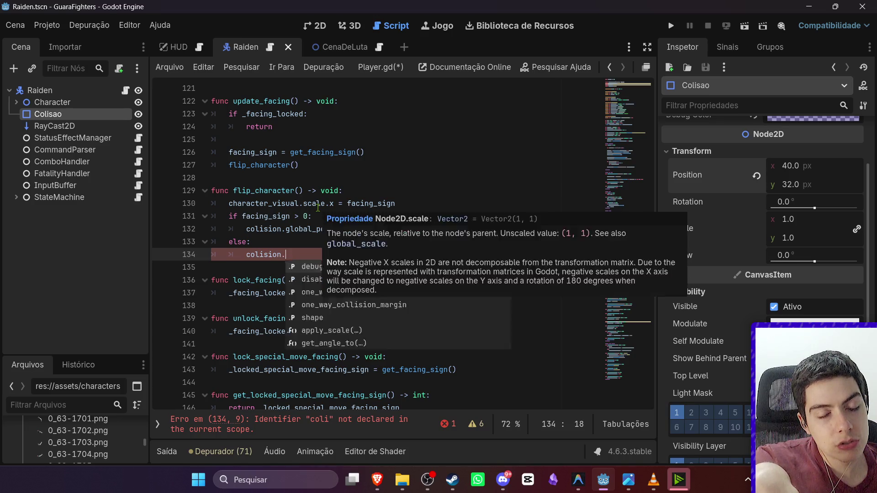
key("Return")
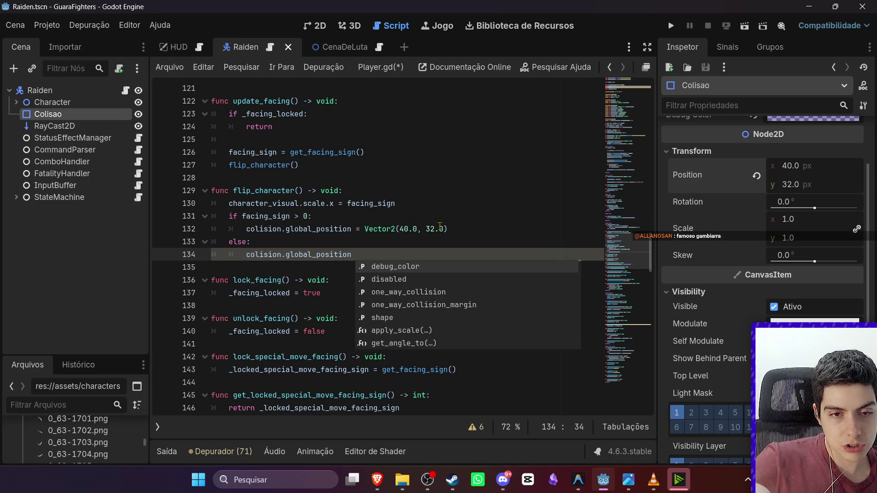
left_click_drag(448, 229, 356, 229)
left_click(362, 252)
type("= Vector2(40.0, 32.0)")
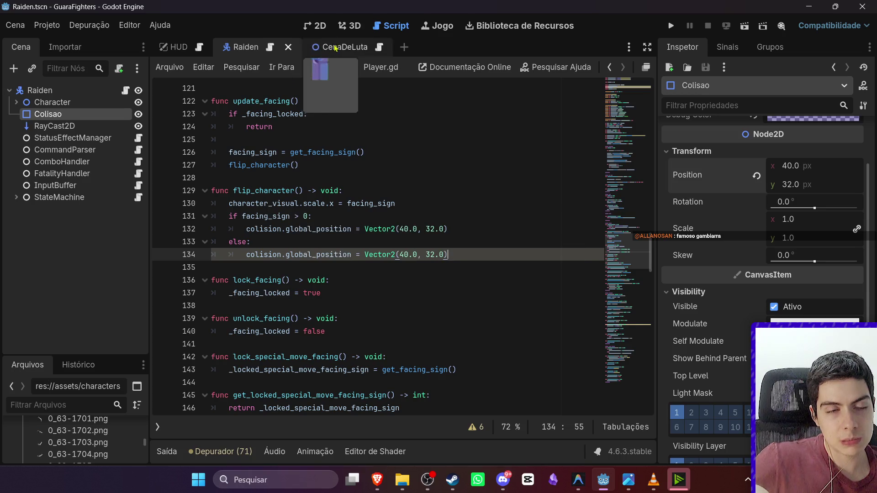
Flip the Character to scale x 1, drag Colisao left to x -35, and save the Raiden scene
left_click(314, 25)
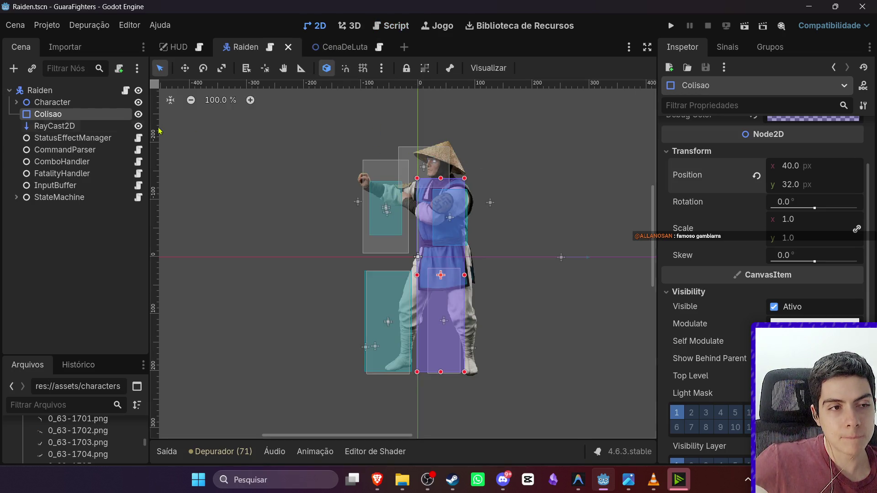
left_click(74, 103)
left_click(760, 223)
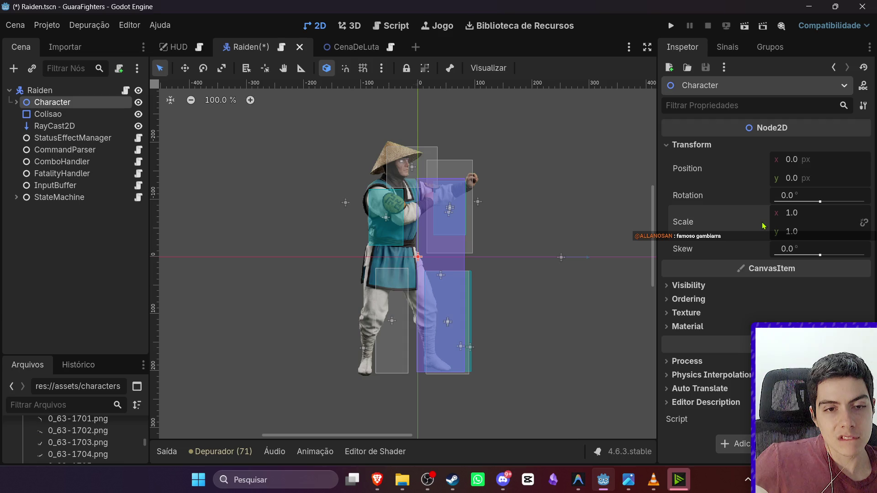
left_click(75, 117)
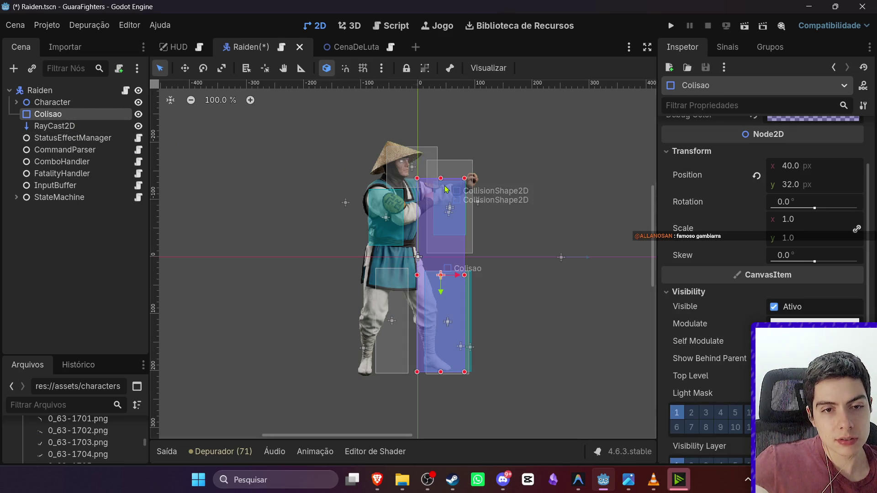
left_click_drag(413, 185, 379, 185)
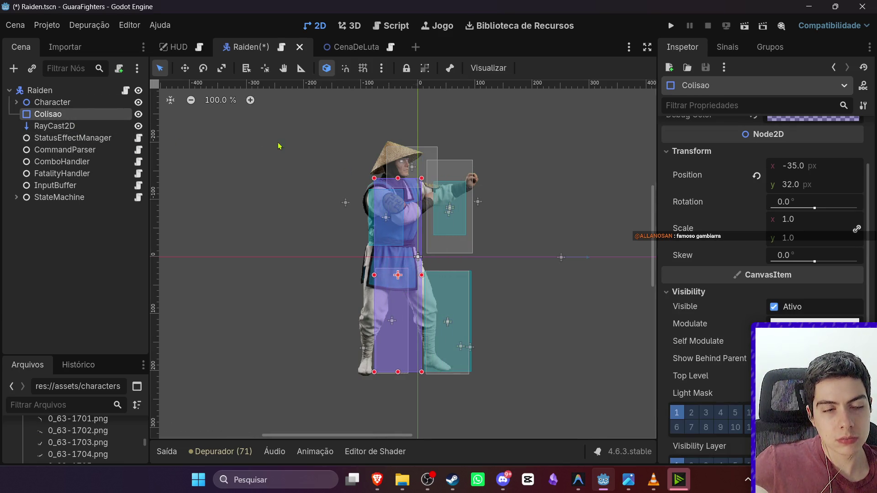
key("ctrl+s")
Change the else branch's 40.0 to -35.0, save Player.gd, and run the CenaDeLuta fight scene
left_click(125, 90)
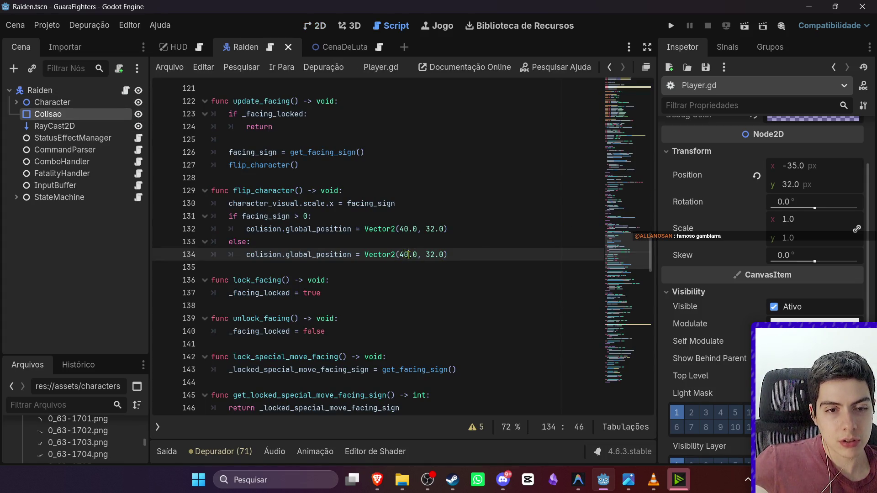
key("BackSpace")
key("BackSpace")
type("-35")
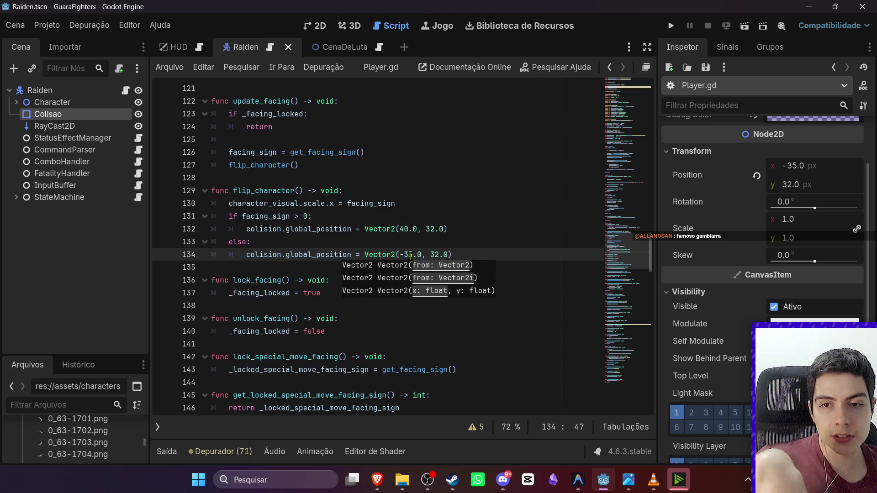
left_click(420, 241)
key("ctrl+s")
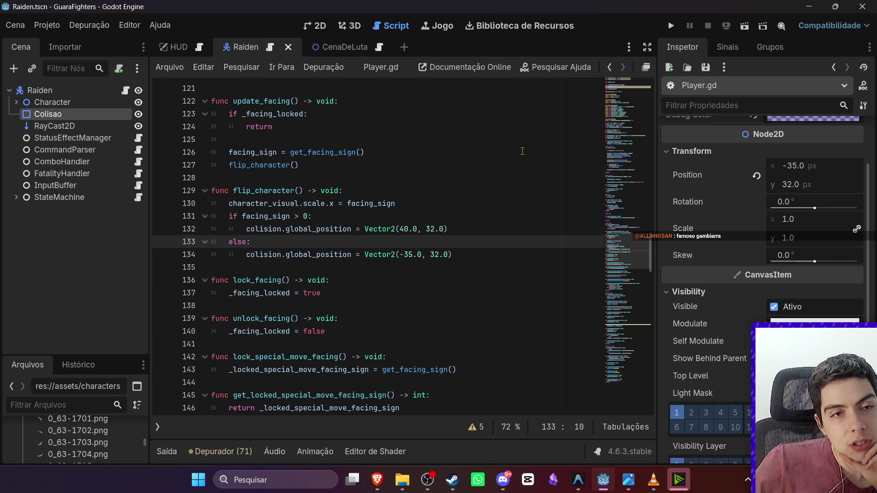
left_click(327, 47)
left_click(743, 27)
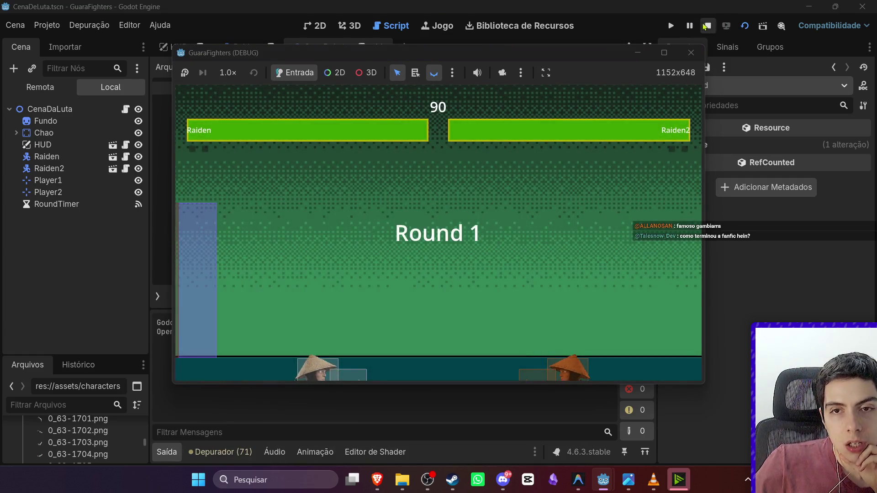
Stop the game and look over the fight scene's 2D view and FightScene.gd
left_click(707, 26)
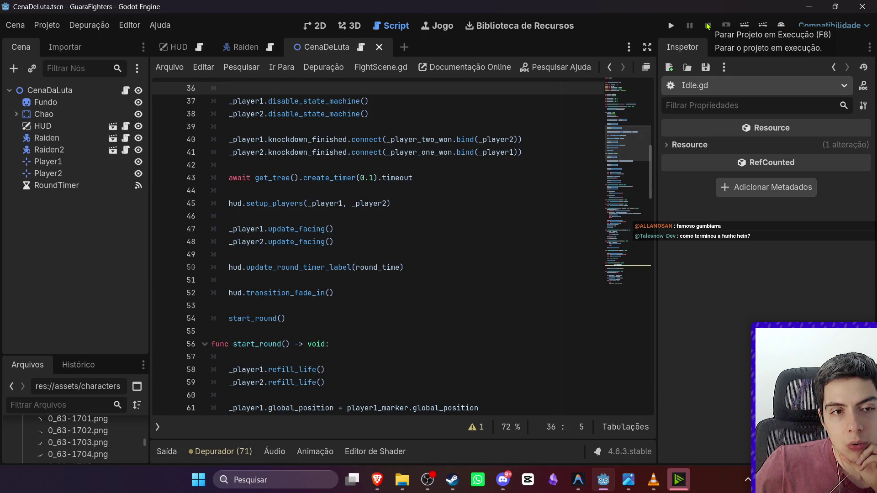
left_click(325, 27)
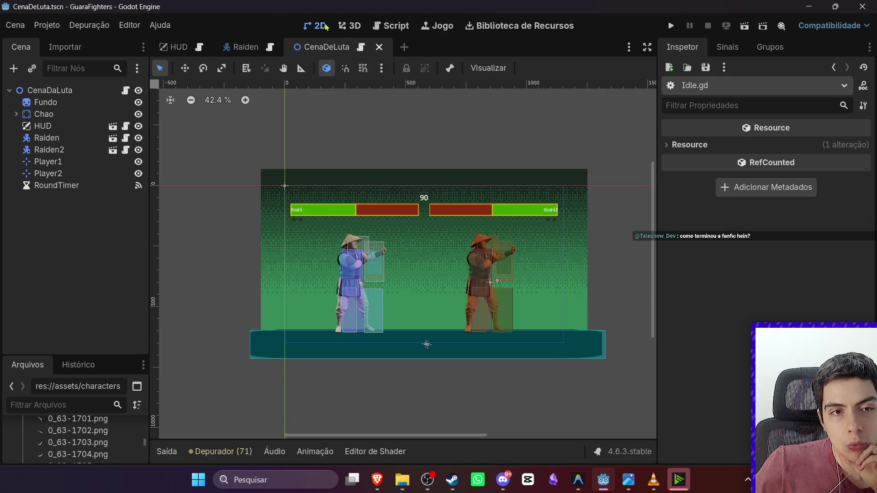
left_click(360, 26)
left_click(393, 26)
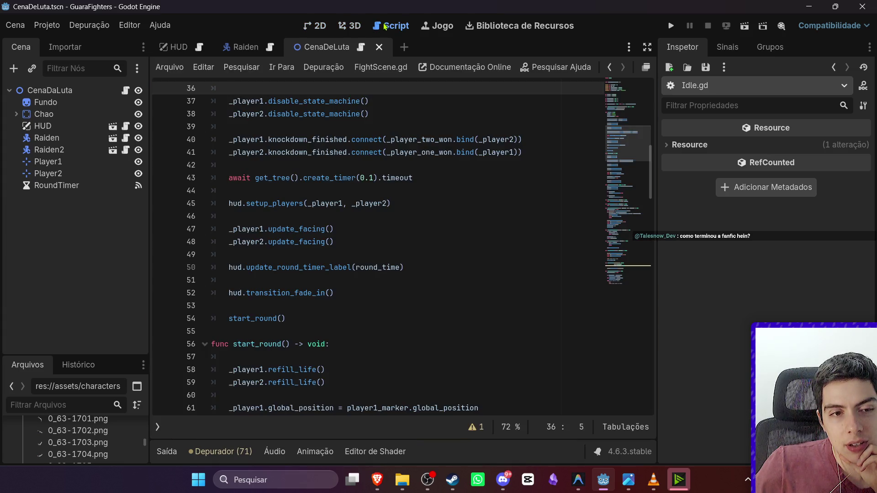
Inspect the Raiden root node in the Raiden scene's 2D view
left_click(250, 48)
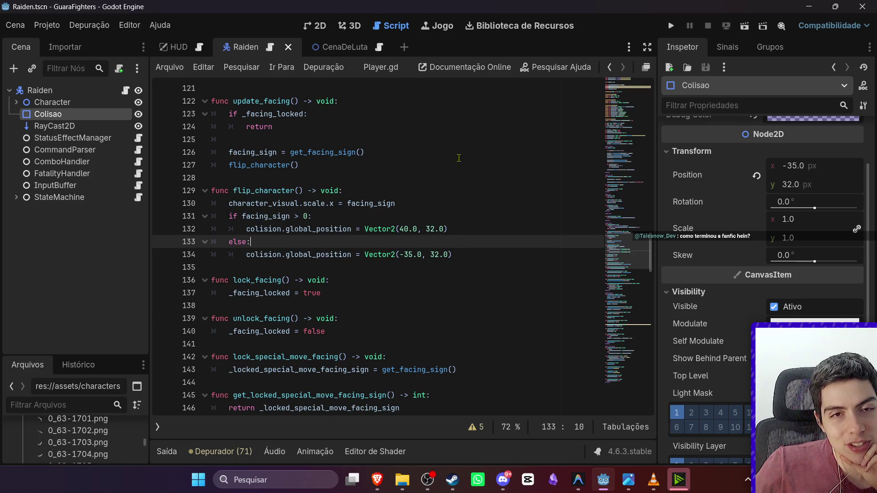
left_click(315, 26)
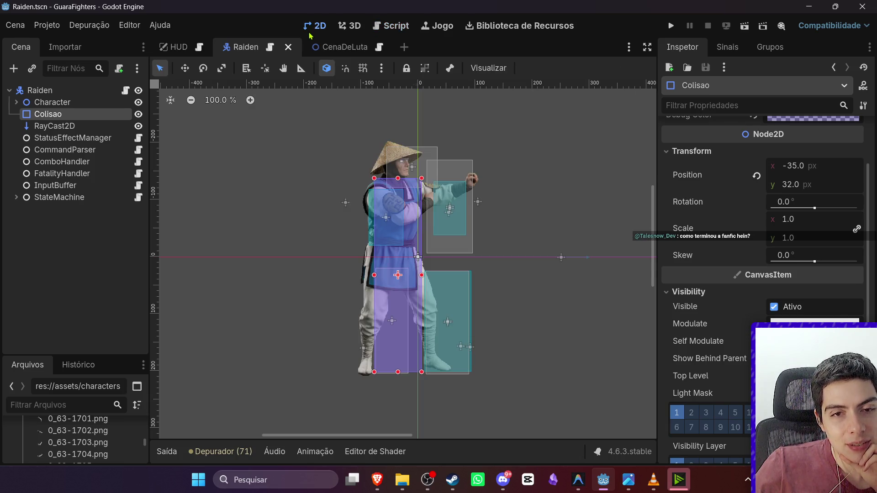
left_click(70, 94)
scroll(740, 317, "down", 3)
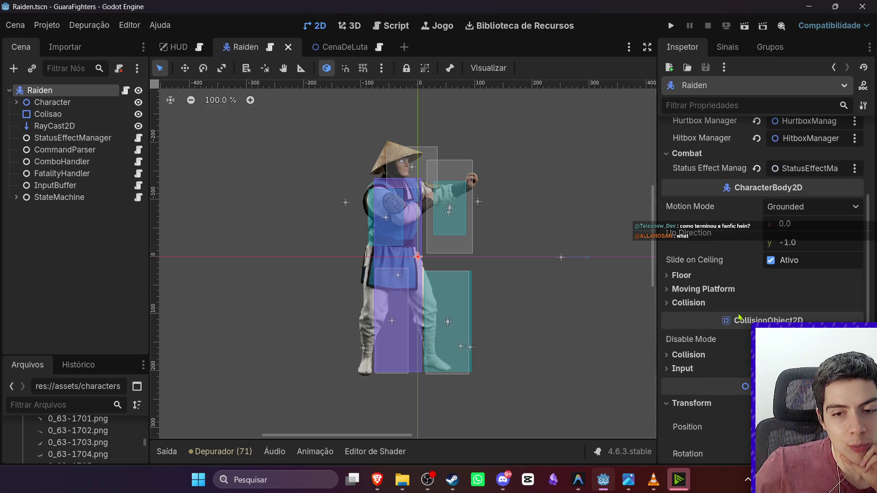
scroll(740, 317, "down", 2)
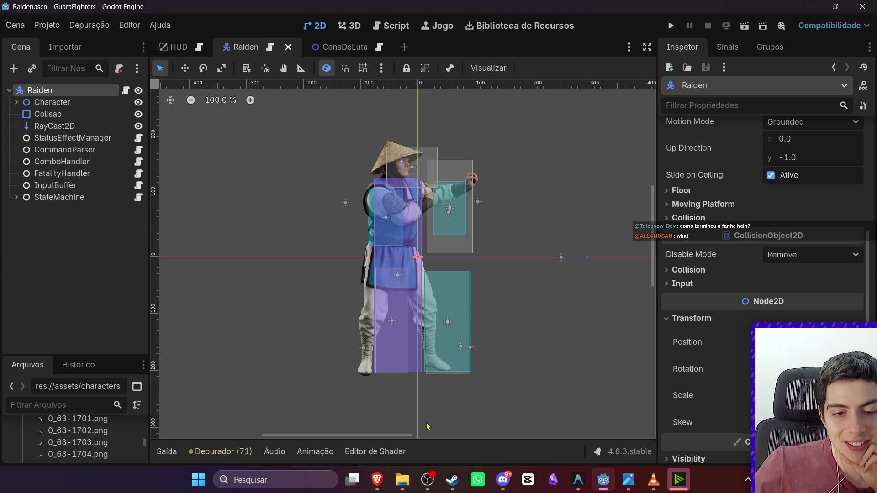
left_click(428, 479)
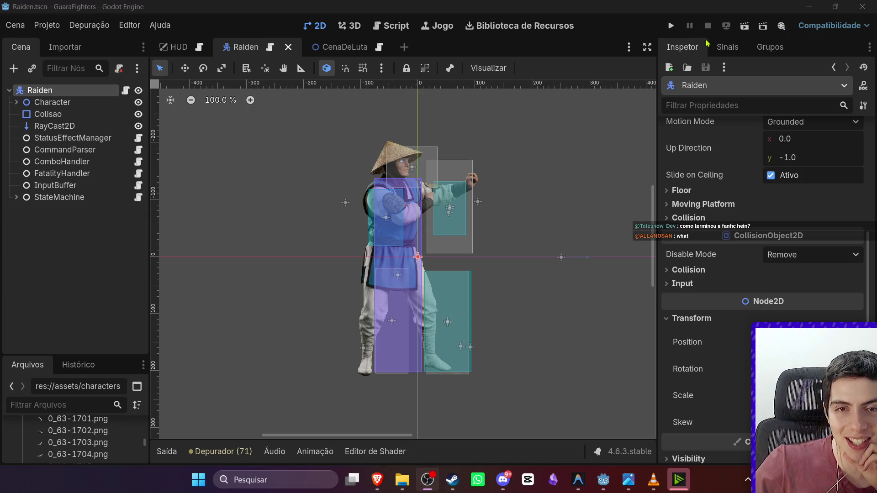
Run the fight scene again and stop it
key("ctrl+Tab")
left_click(744, 26)
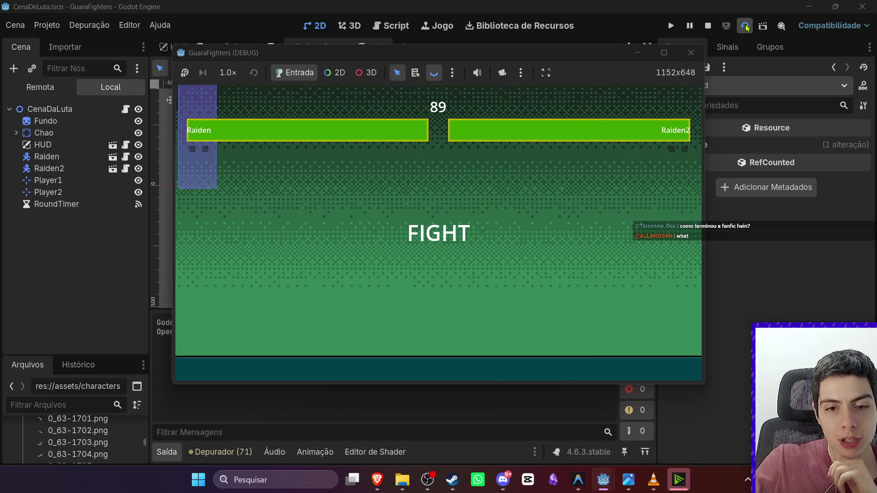
left_click(707, 29)
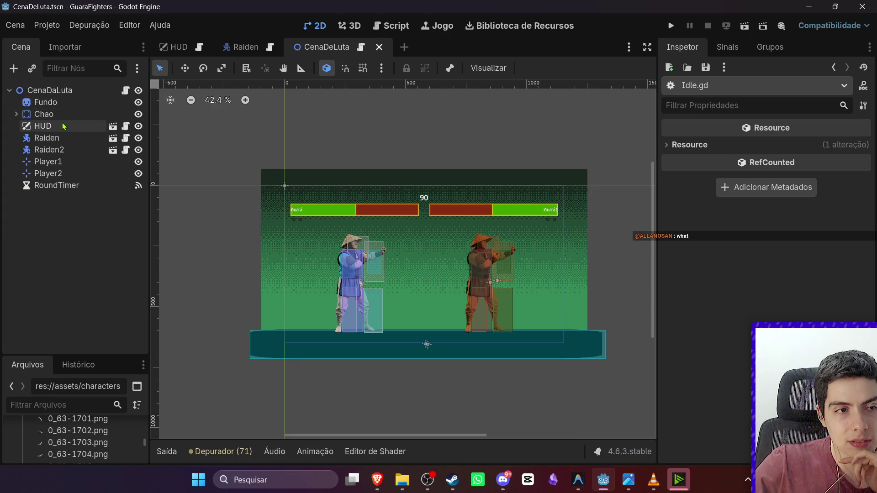
Move the Player1 and Player2 spawn markers higher and save the fight scene
left_click(59, 138)
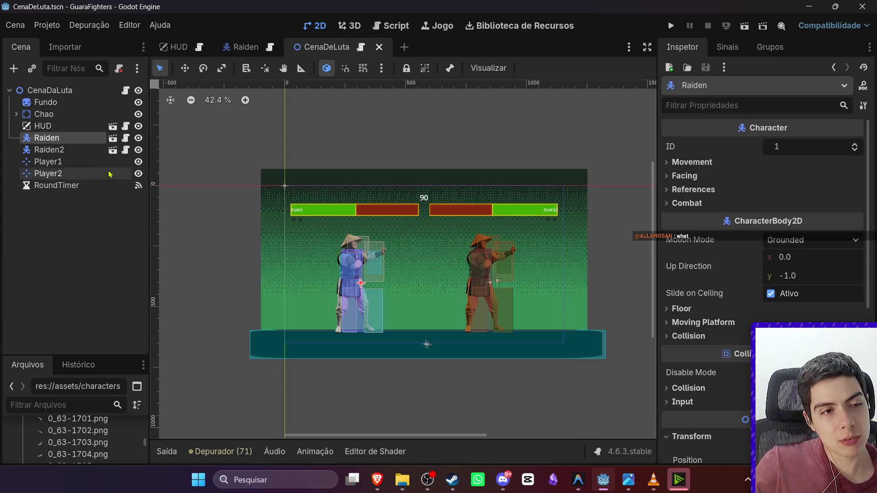
left_click(362, 285)
scroll(360, 297, "up", 10)
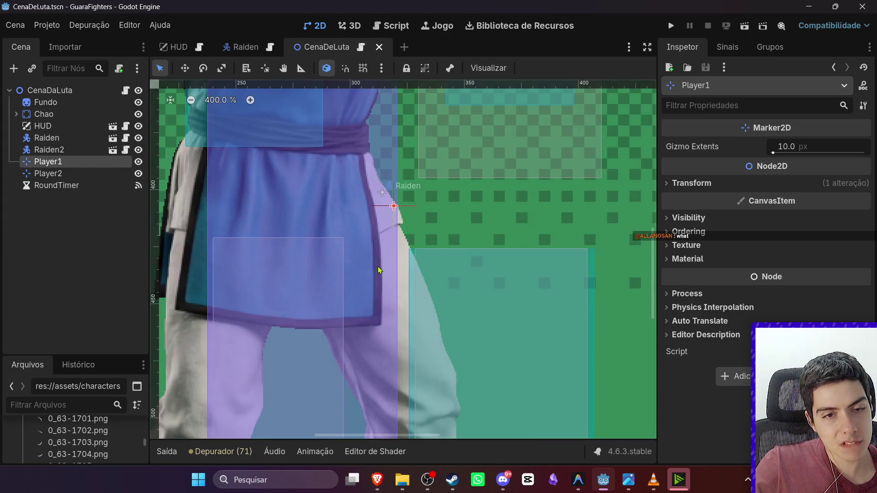
scroll(378, 270, "down", 9)
scroll(380, 264, "up", 4)
left_click_drag(381, 266, 379, 244)
left_click(68, 174)
scroll(411, 237, "down", 4)
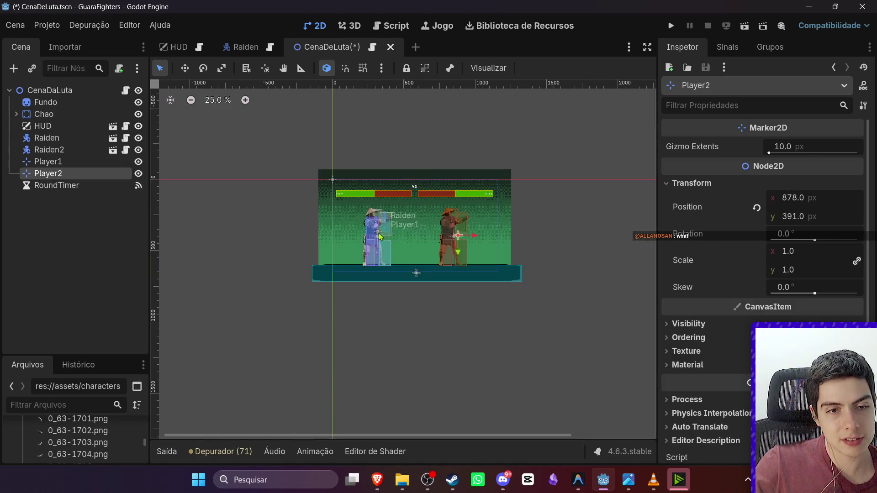
scroll(448, 242, "up", 5)
scroll(451, 245, "down", 3)
left_click_drag(451, 246, 451, 235)
key("ctrl+s")
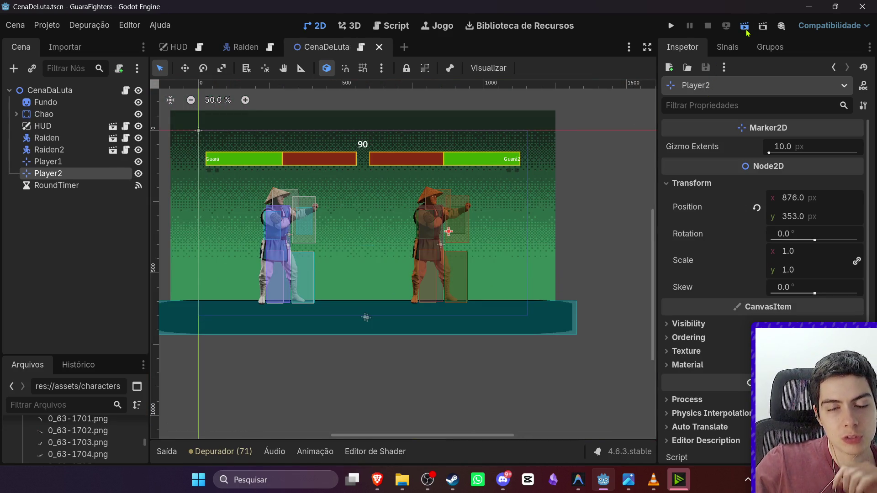
Test-run the scene, then nudge Raiden2 and Raiden slightly up and right
left_click(745, 25)
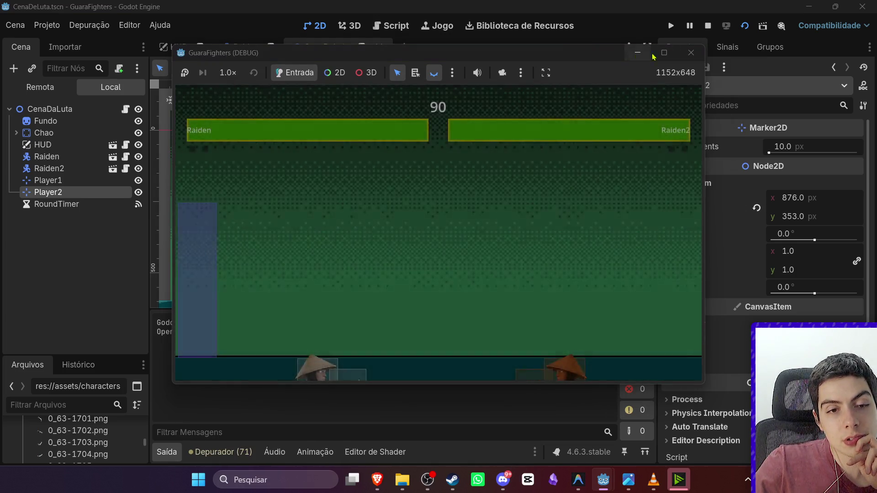
left_click(637, 52)
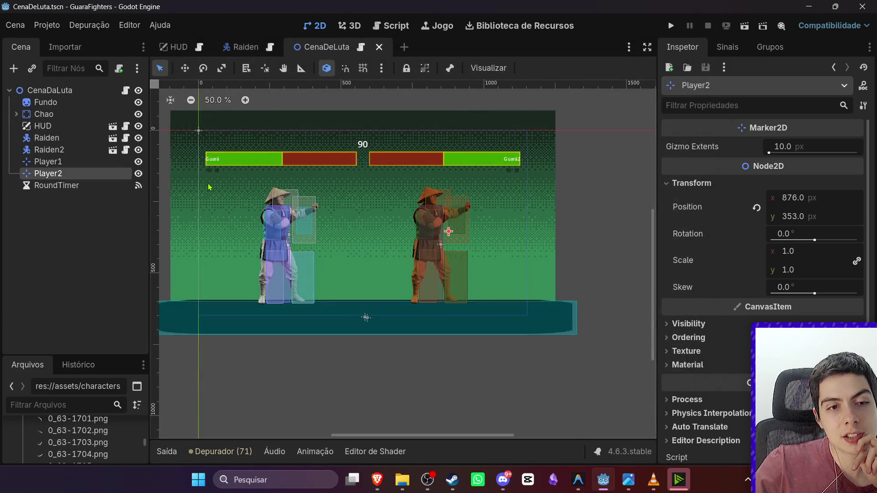
left_click(99, 163)
left_click(90, 154)
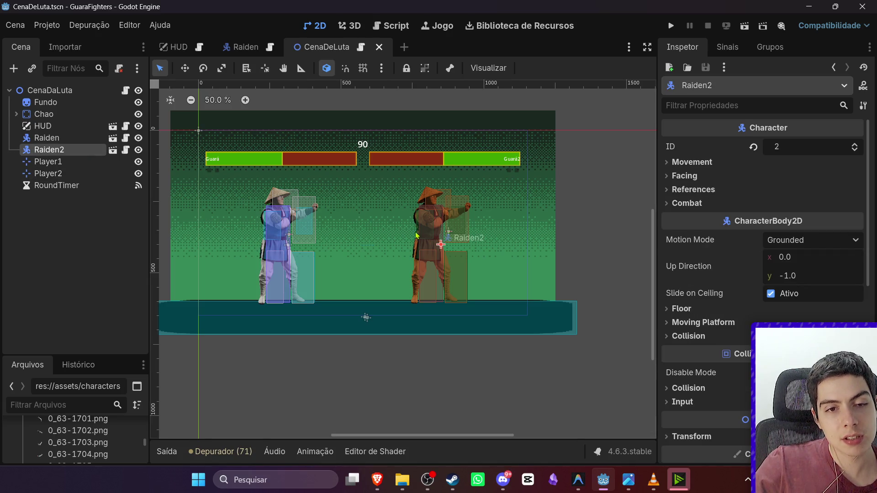
left_click_drag(452, 247, 455, 243)
left_click(47, 137)
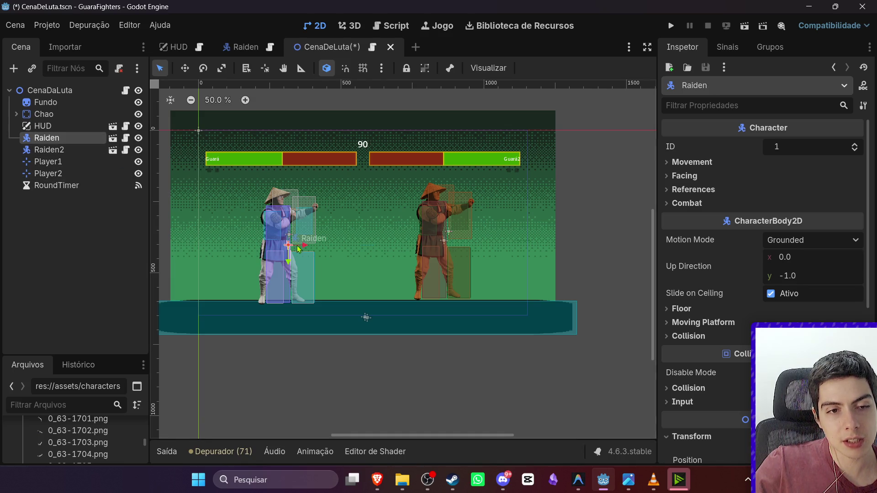
left_click_drag(290, 240, 295, 234)
Save and run the fight scene once more, stop it, and open the Raiden scene
left_click(740, 28)
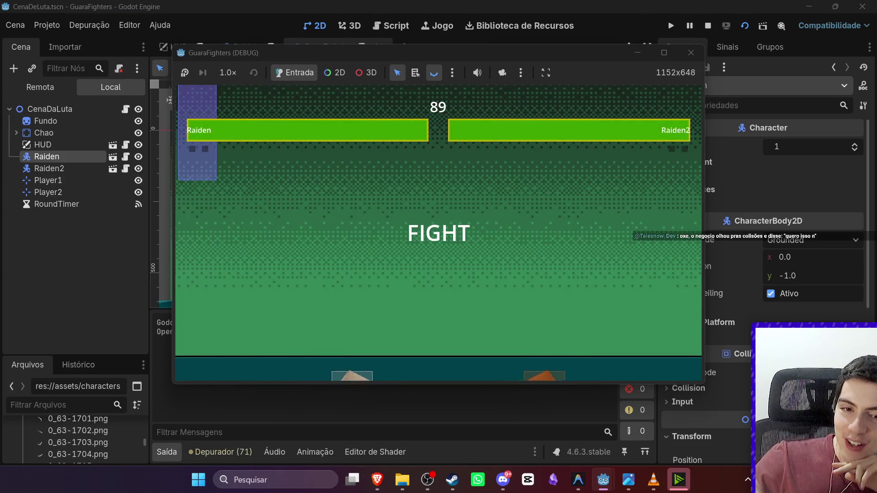
left_click(708, 26)
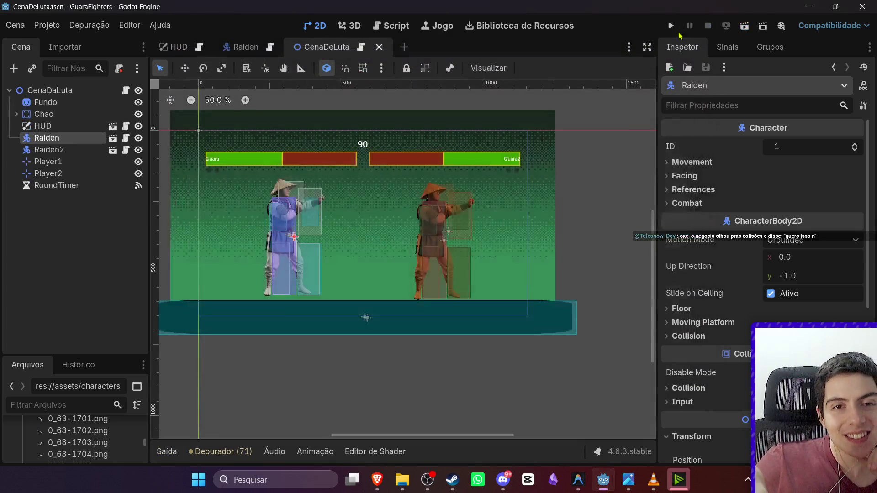
left_click(260, 42)
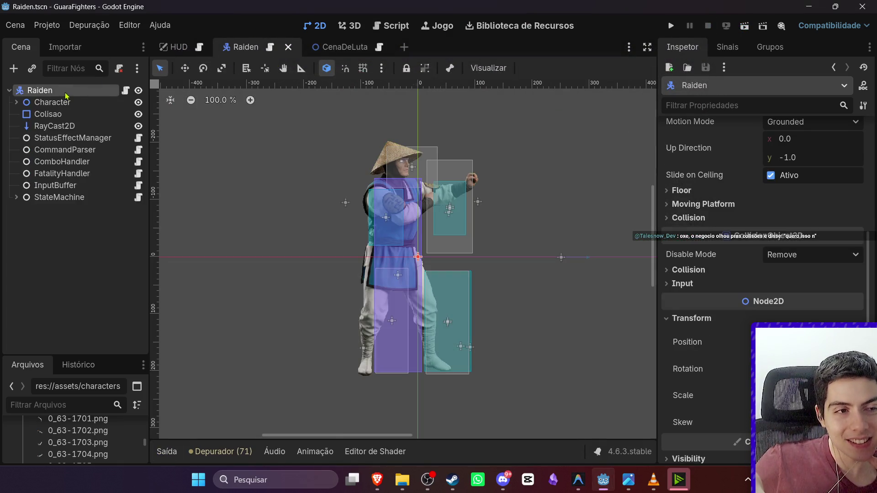
Select Colisao under Character's HitboxManager, then open Player.gd and select flip_character lines 131–134
left_click(16, 102)
left_click(69, 161)
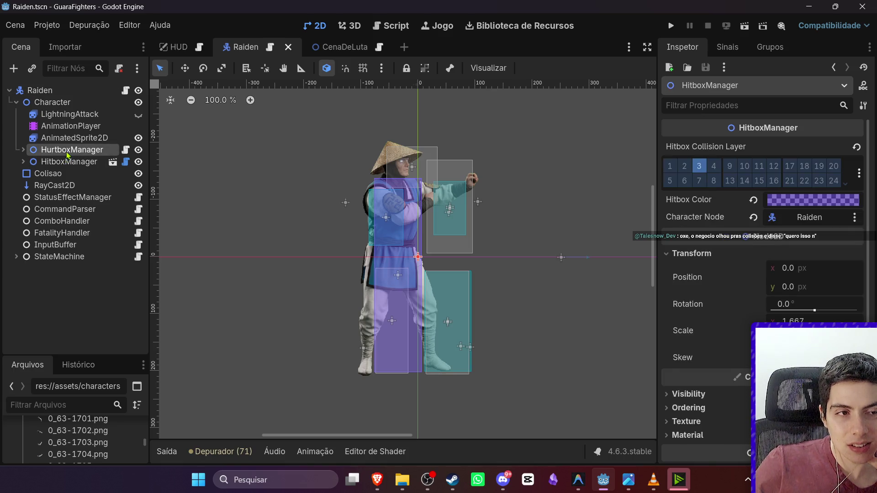
left_click(60, 175)
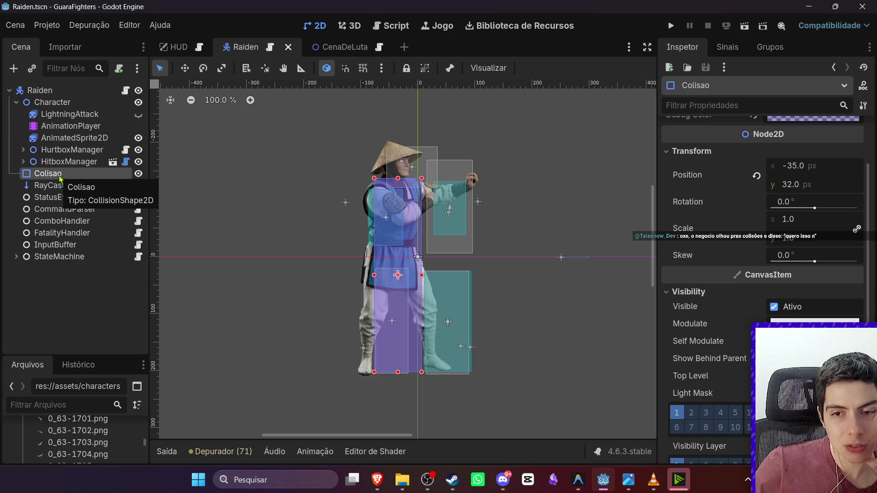
left_click(125, 90)
left_click_drag(491, 256, 211, 216)
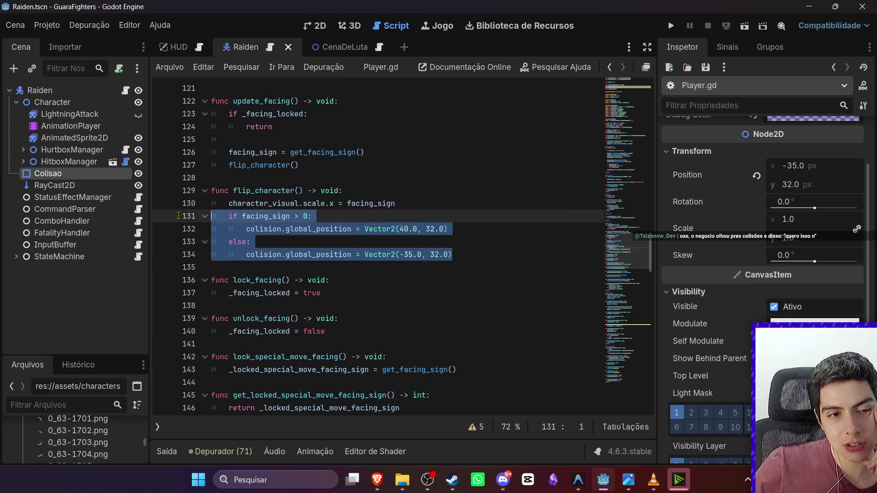
Comment out lines 131–134 of flip_character
right_click(286, 221)
left_click(332, 367)
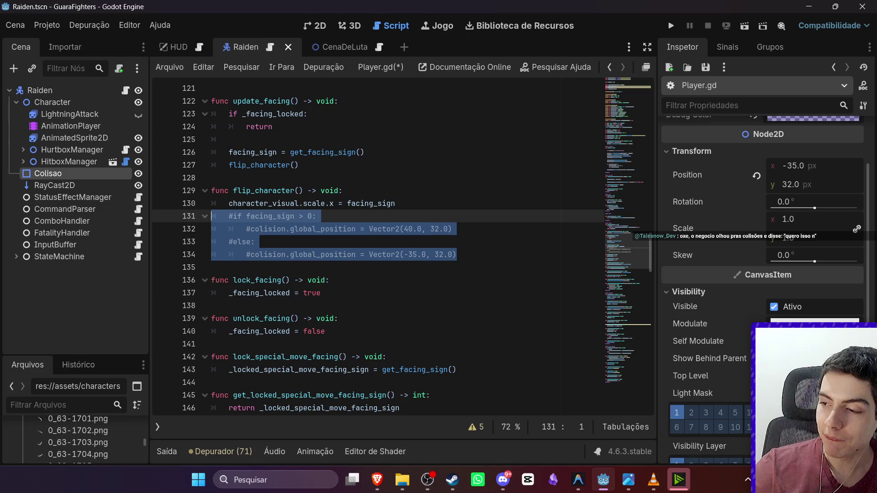
left_click(544, 177)
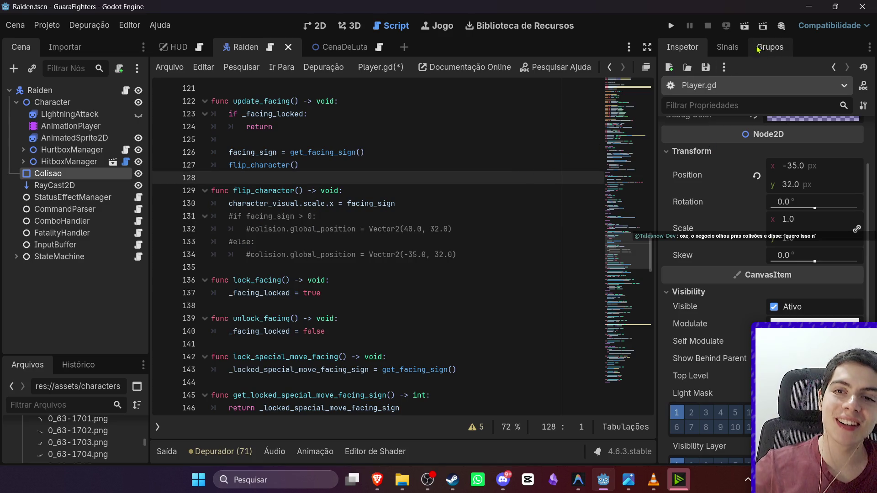
Run the fight scene, walk Raiden right with D, and stop the game
key("ctrl+Tab")
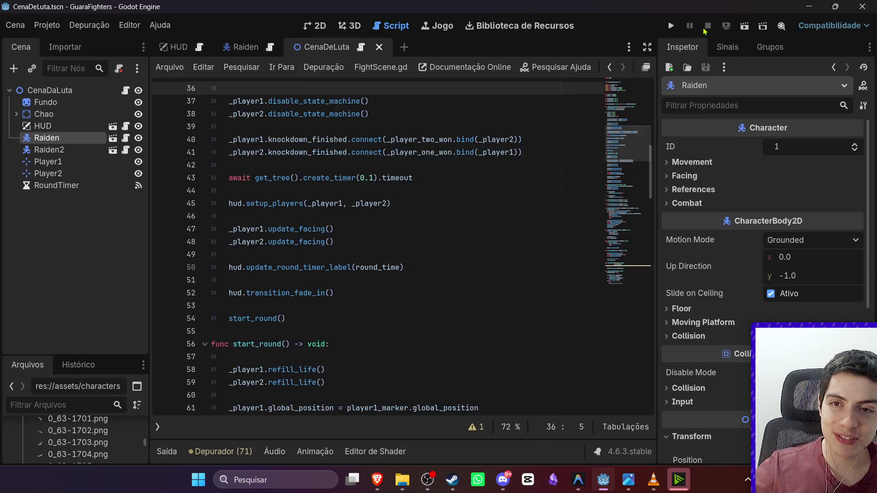
left_click(744, 26)
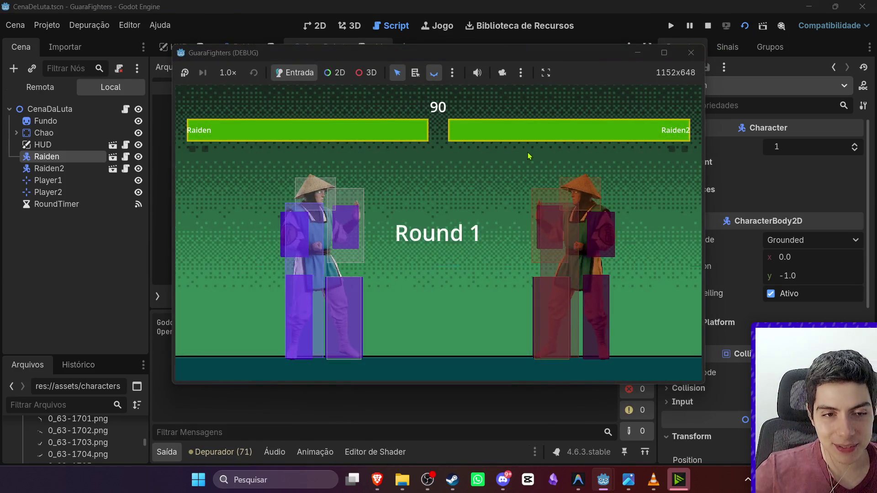
key("d")
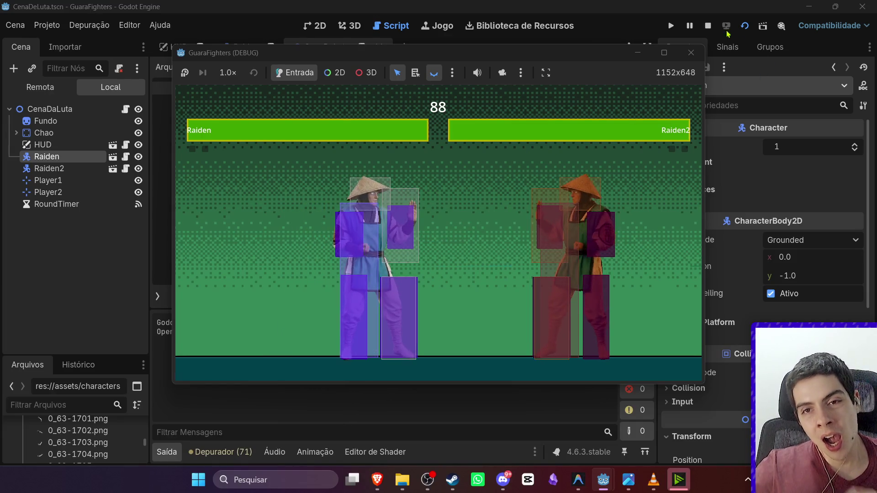
left_click(708, 26)
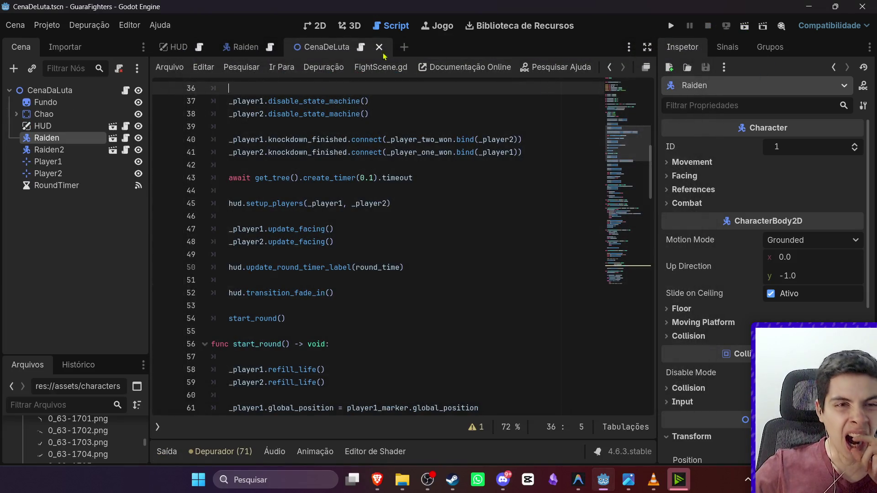
Uncomment lines 131–134 and move line 132's Vector2 into a new set_deferred call
left_click(245, 53)
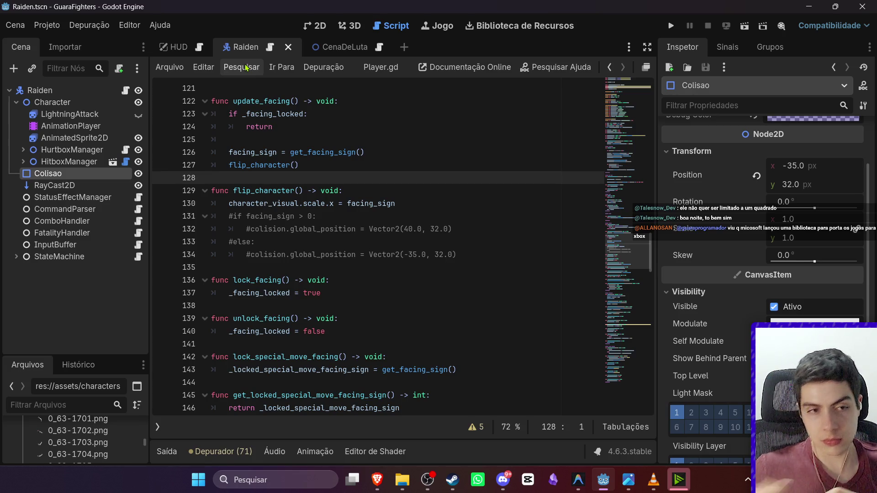
left_click(238, 216)
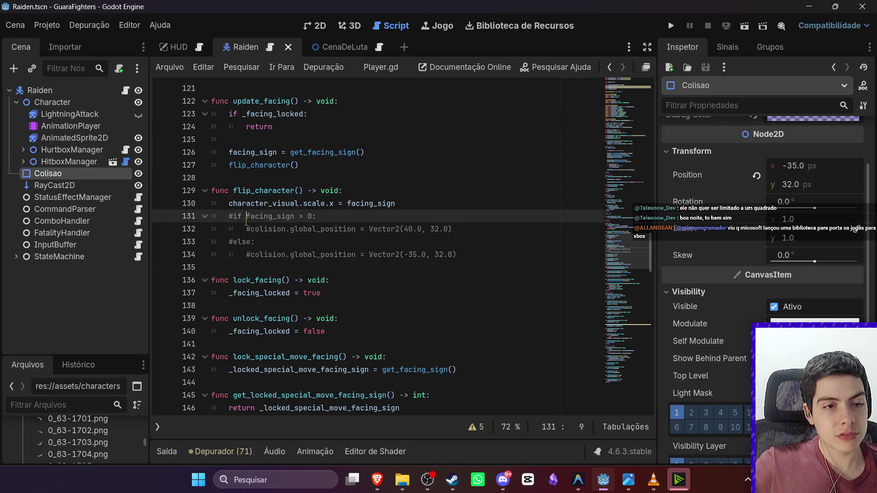
key("ctrl+z")
left_click(337, 232)
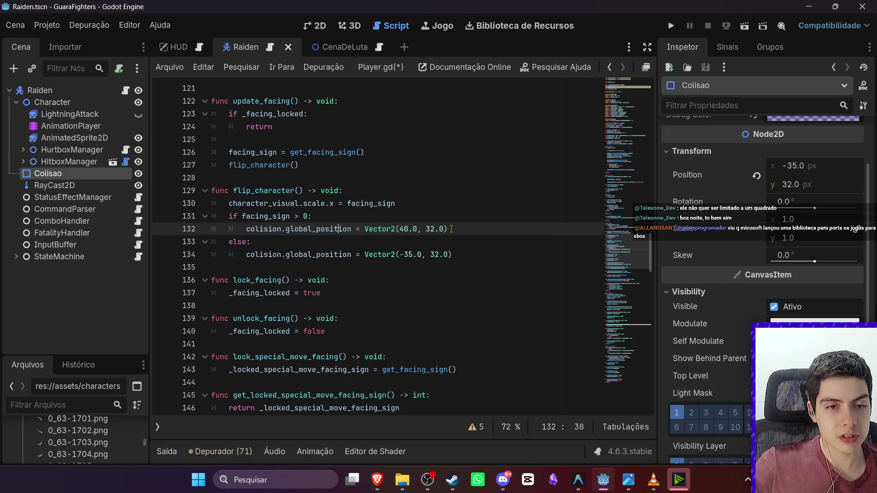
type(".set_d")
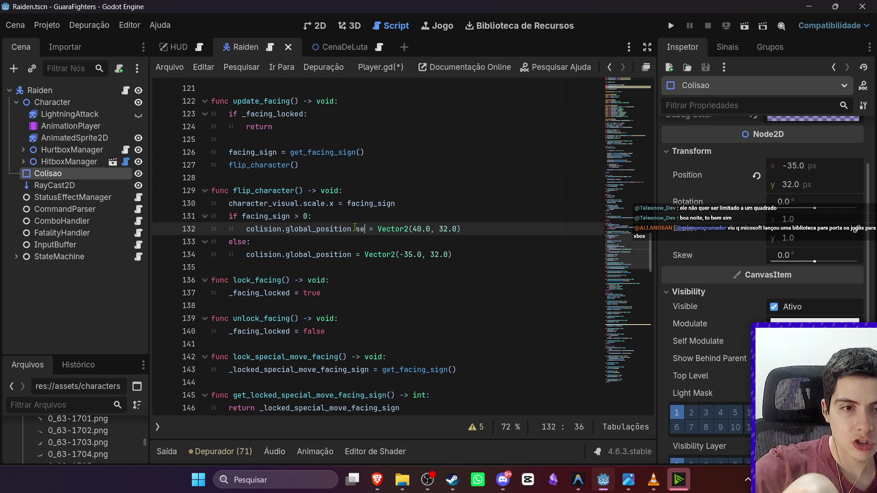
type("eferred(")
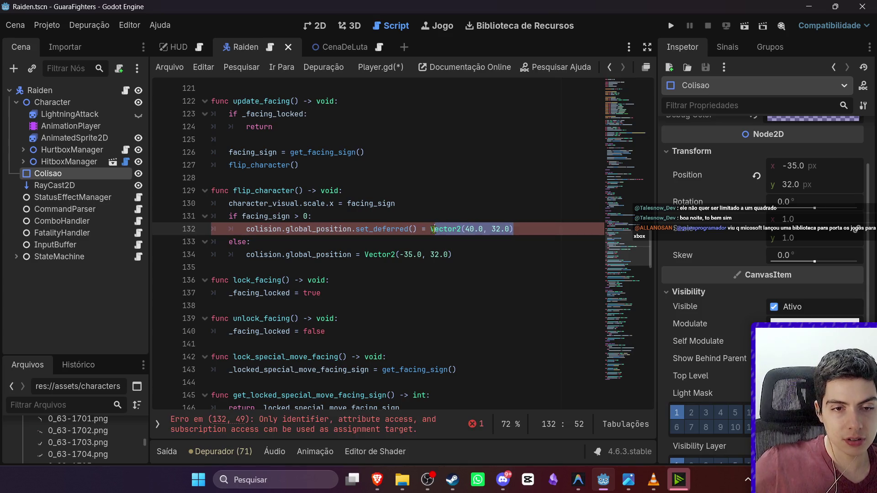
left_click_drag(430, 229, 514, 229)
key("ctrl+x")
left_click(415, 229)
key("ctrl+v")
left_click(533, 227)
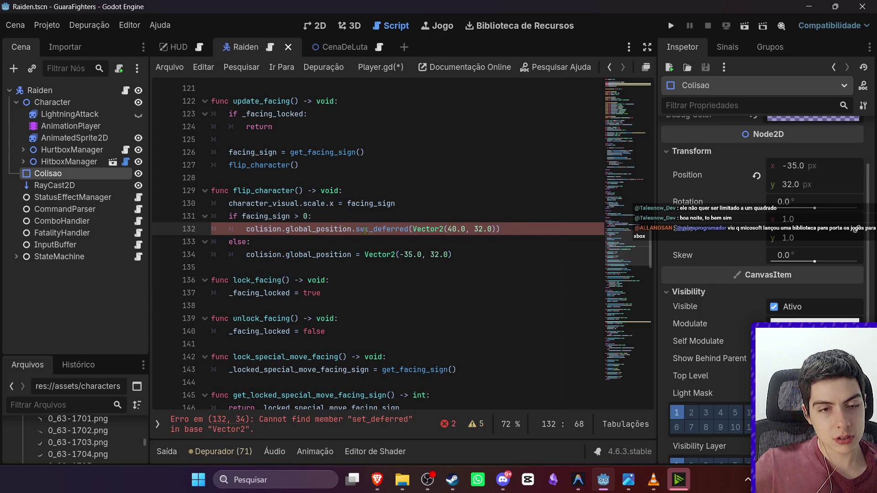
Make line 132 read set_deferred("global_position", Vector2(40.0, 32.0))
left_click_drag(358, 228, 286, 229)
key("BackSpace")
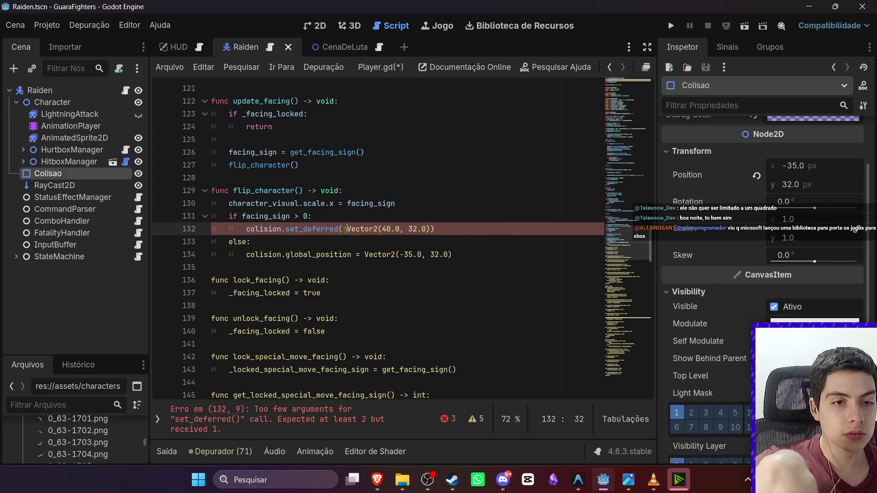
type("\"global")
type("_positio")
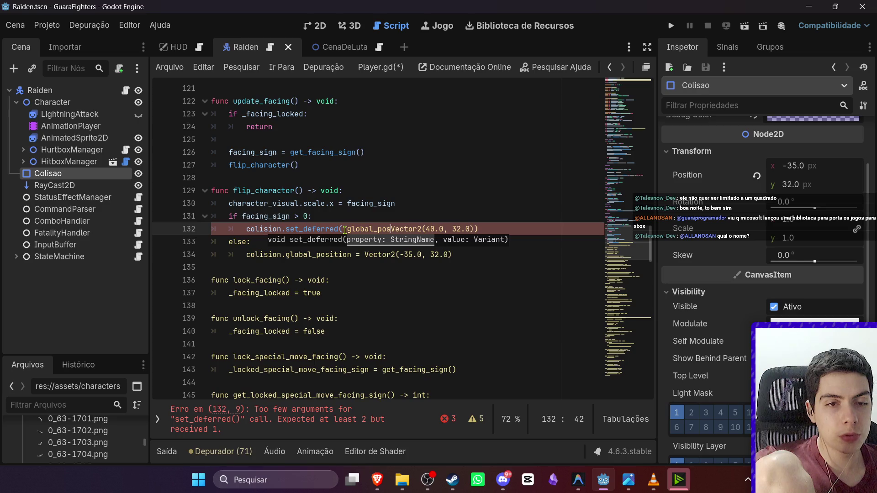
type("n\",")
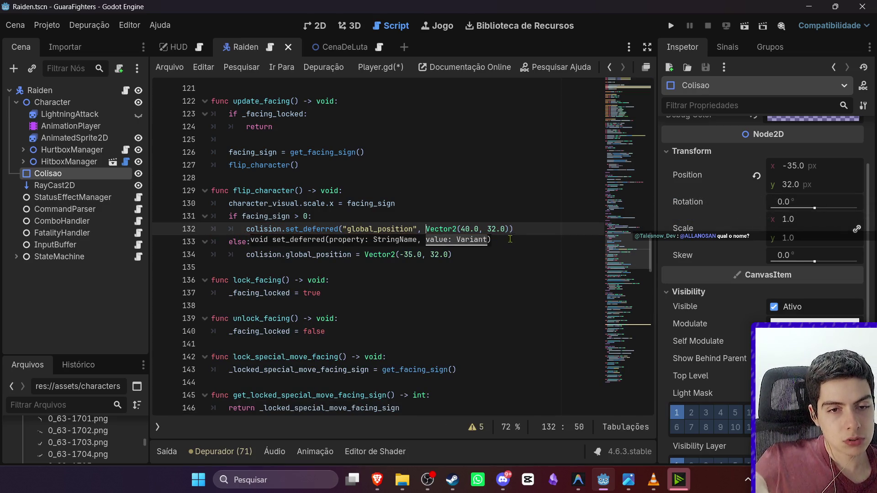
key("Left")
left_click_drag(518, 229, 247, 228)
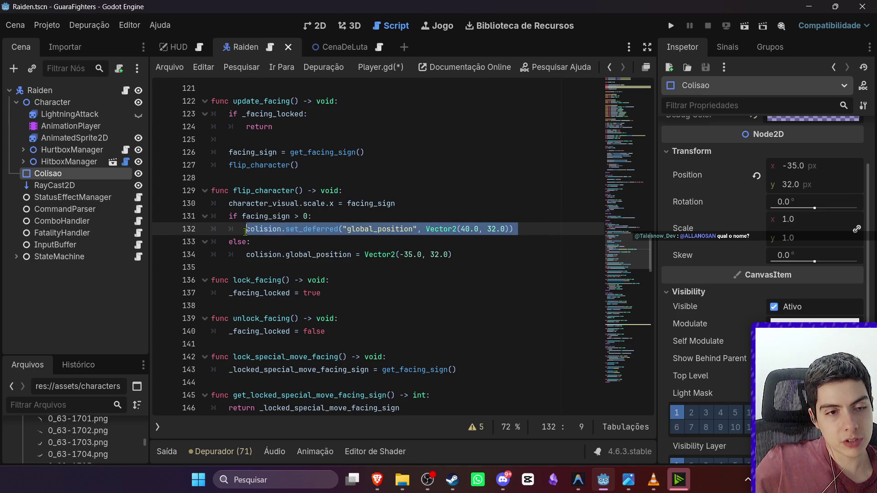
Give the else branch the set_deferred line with Vector2(-35.0, 32.0), remove the old assignment, and save
left_click(292, 242)
key("Return")
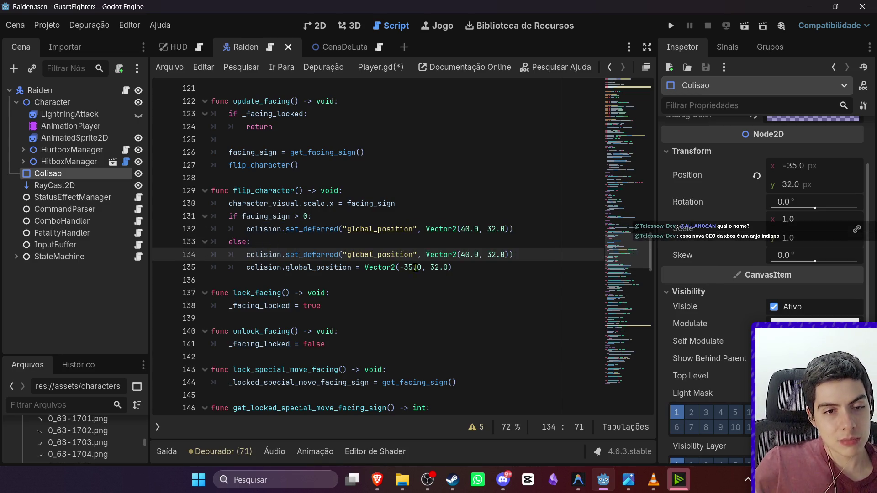
left_click_drag(453, 268, 366, 269)
key("BackSpace")
left_click_drag(509, 255, 427, 255)
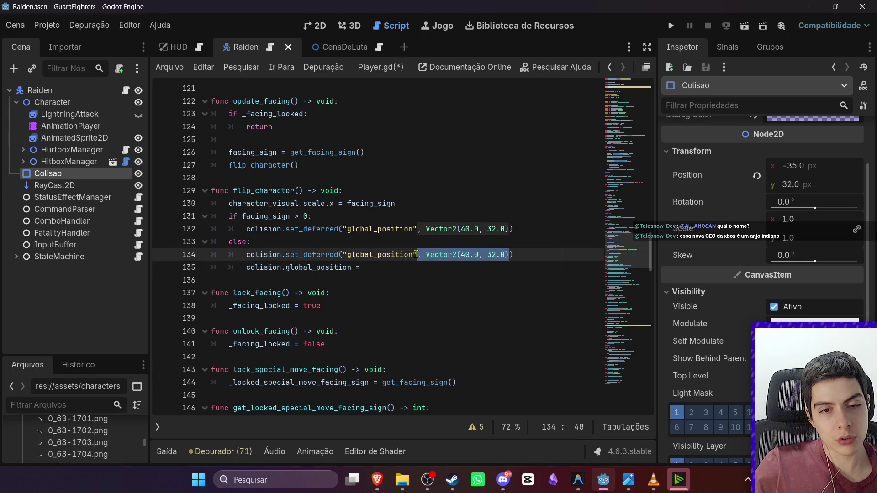
key("ctrl+v")
left_click_drag(361, 267, 211, 267)
key("BackSpace")
key("BackSpace")
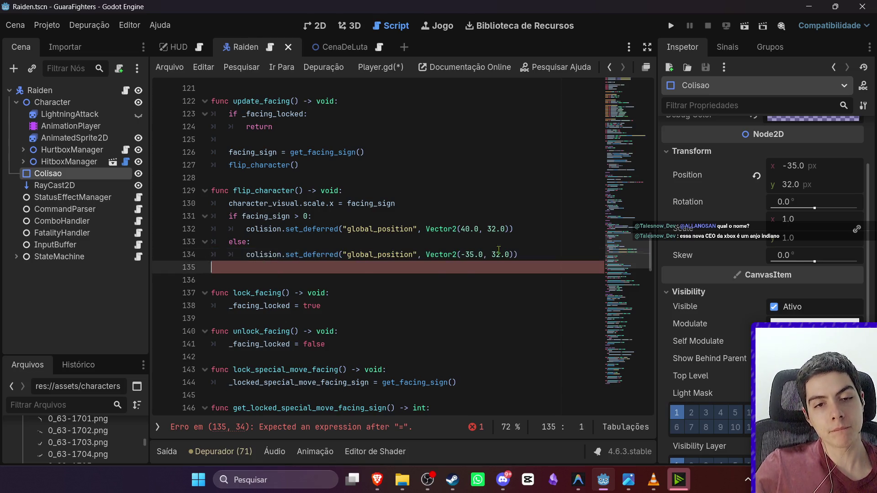
left_click(512, 247)
key("ctrl+s")
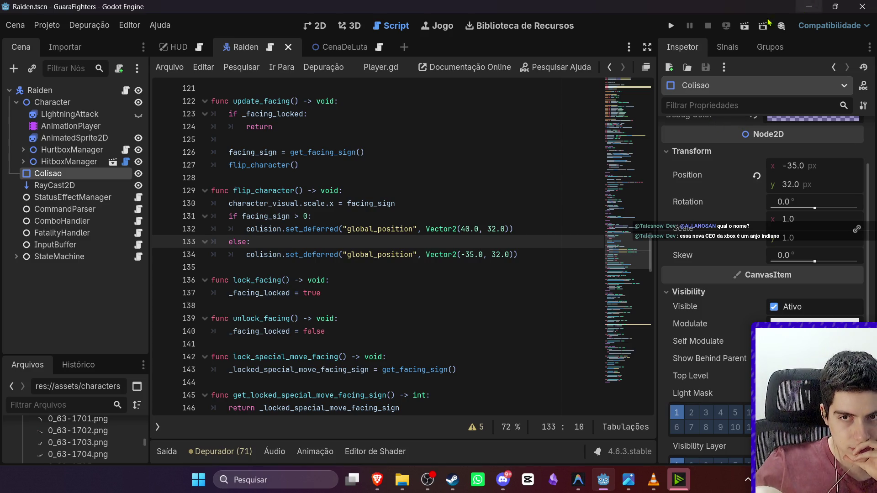
left_click(327, 47)
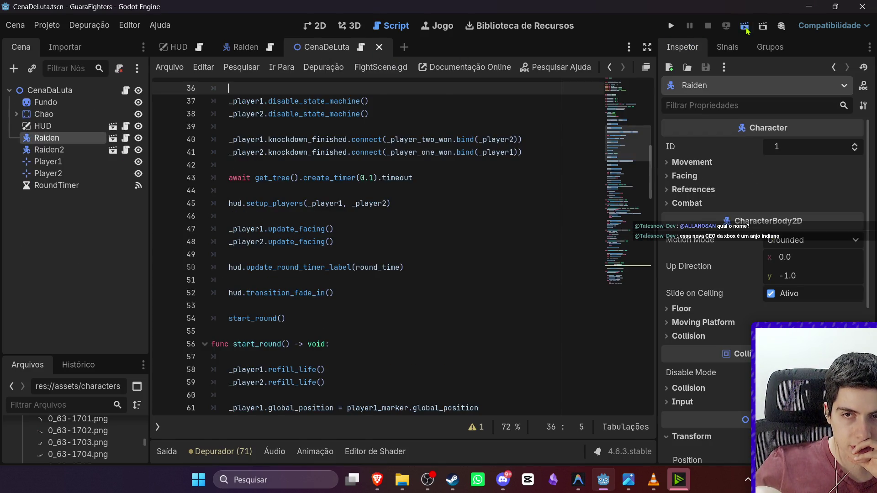
left_click(745, 26)
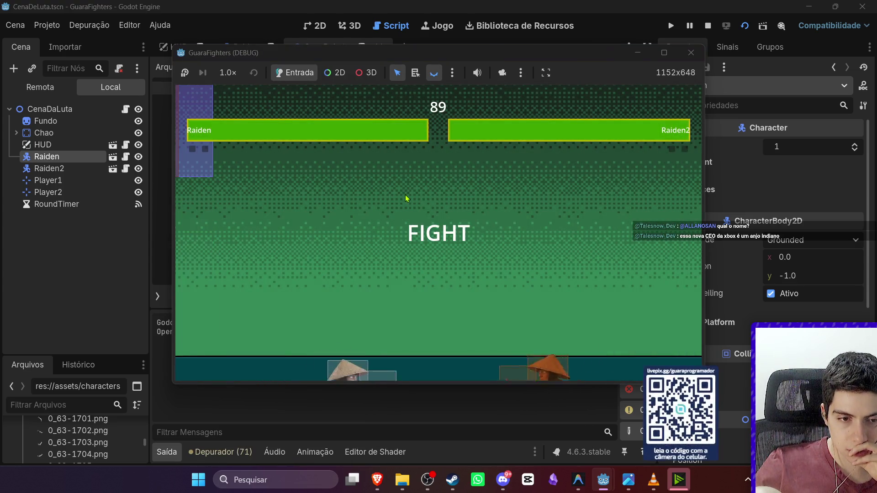
left_click(703, 25)
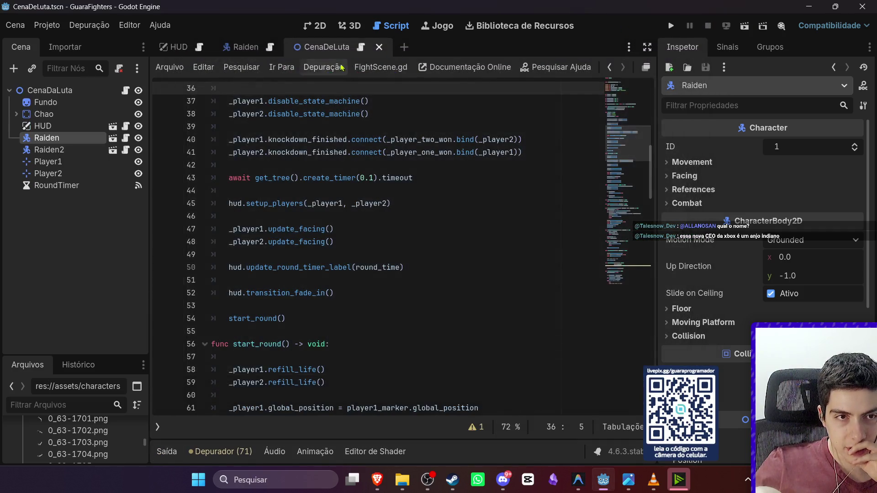
left_click(242, 47)
left_click(472, 158)
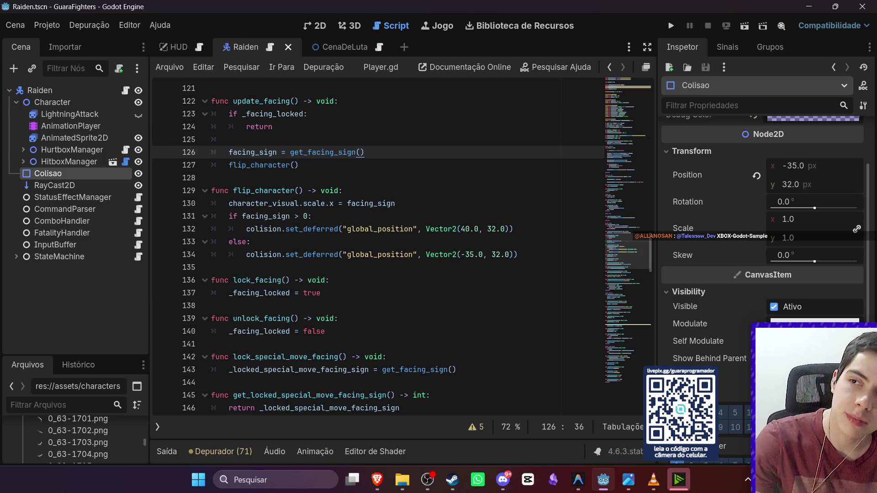
Select the Raiden root node and scroll the Inspector to its Transform position 0.0, 0.0
key("alt+Tab")
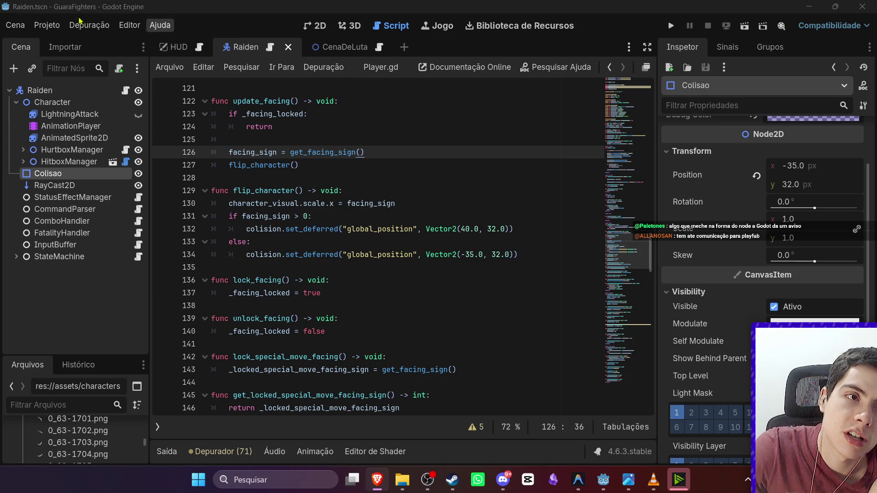
left_click(54, 91)
scroll(797, 258, "down", 5)
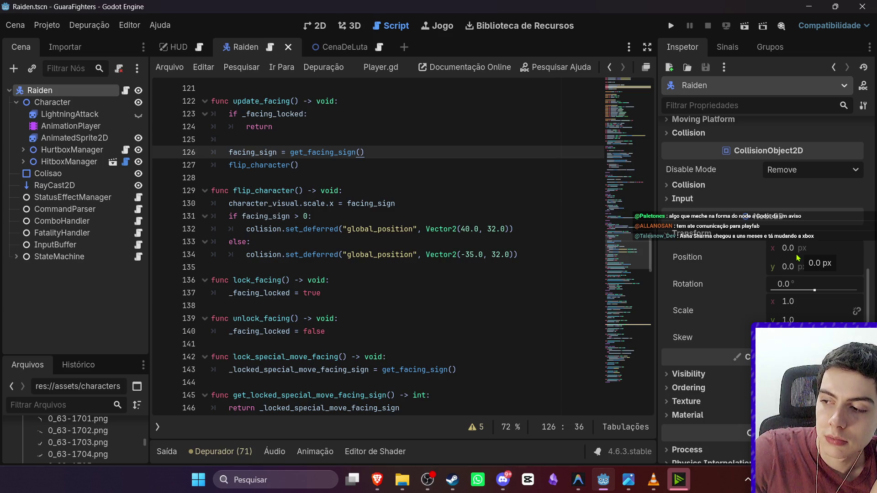
Take a screenshot snip of the Raiden scene tree
left_click(350, 242)
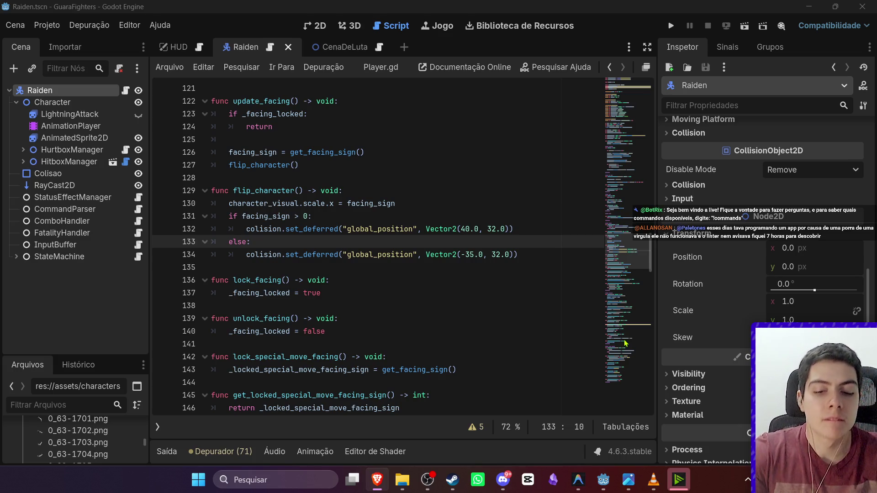
key("super+shift+s")
mouse_move(4, 81)
left_mouse_down()
mouse_move(154, 259)
mouse_move(153, 278)
left_mouse_up()
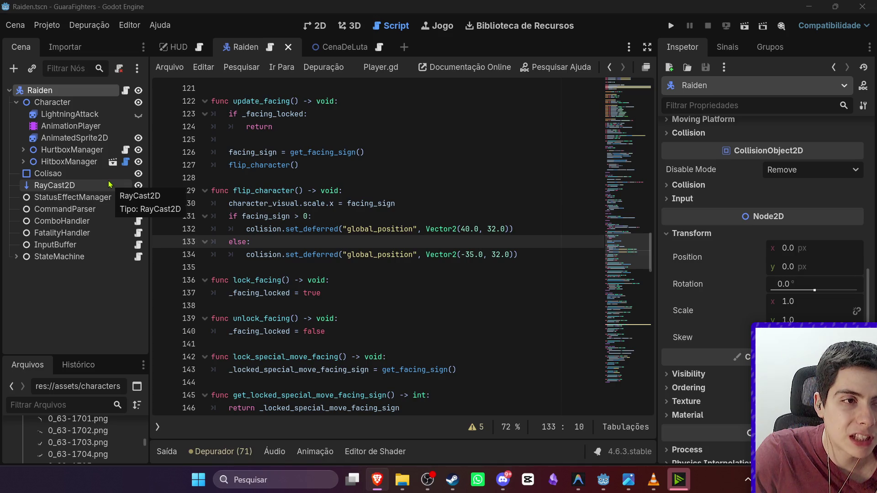
Compare the Character and Raiden root node properties, then show the Raiden scene in 2D
left_click(48, 104)
left_click(49, 90)
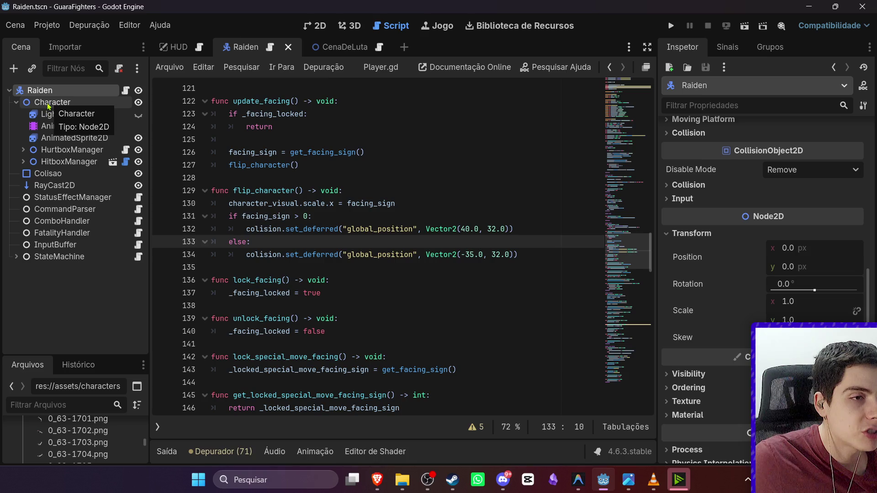
left_click(48, 103)
left_click(35, 91)
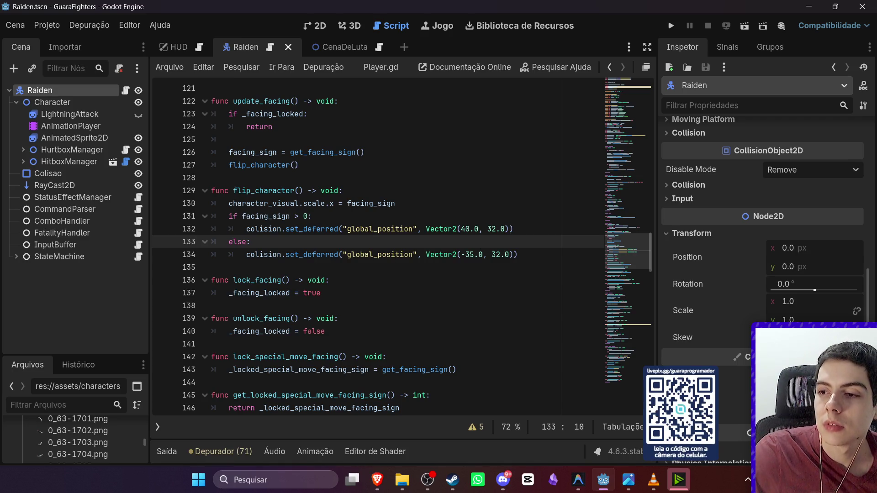
key("alt+Tab")
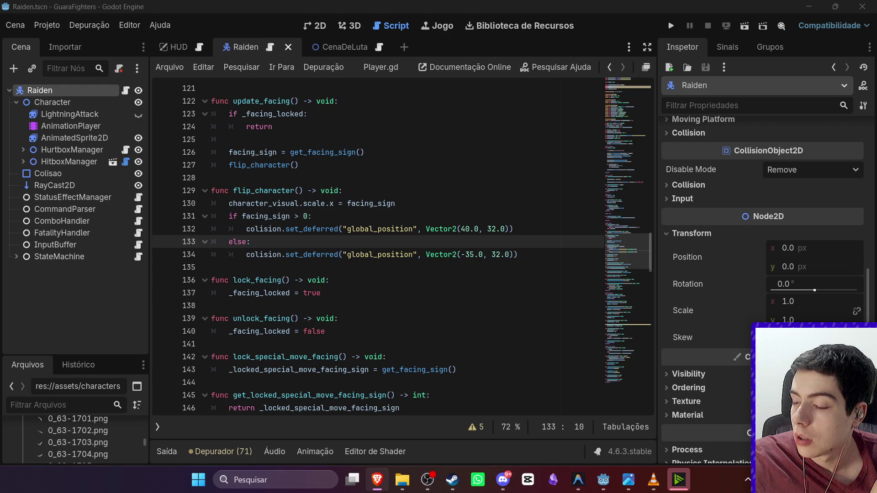
left_click(309, 26)
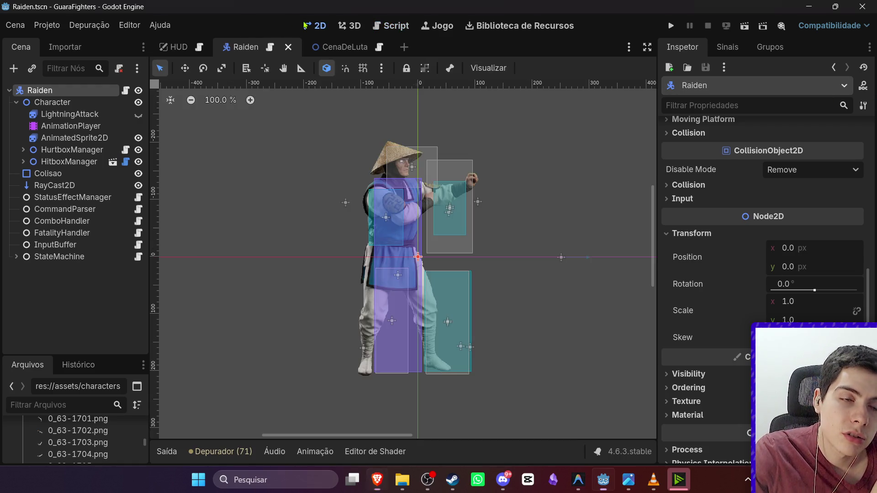
Check the Colisao node, then try mirroring Character with a negative X scale and undo it
scroll(325, 119, "down", 3)
left_click(72, 173)
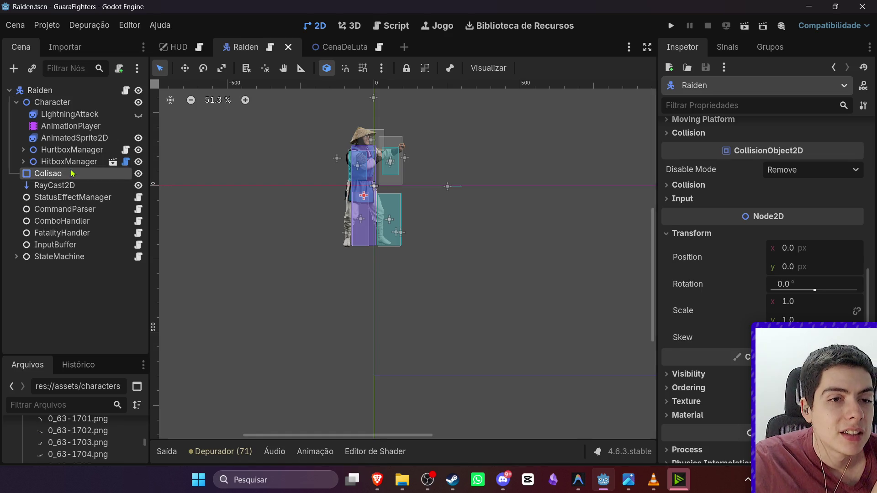
left_click(63, 106)
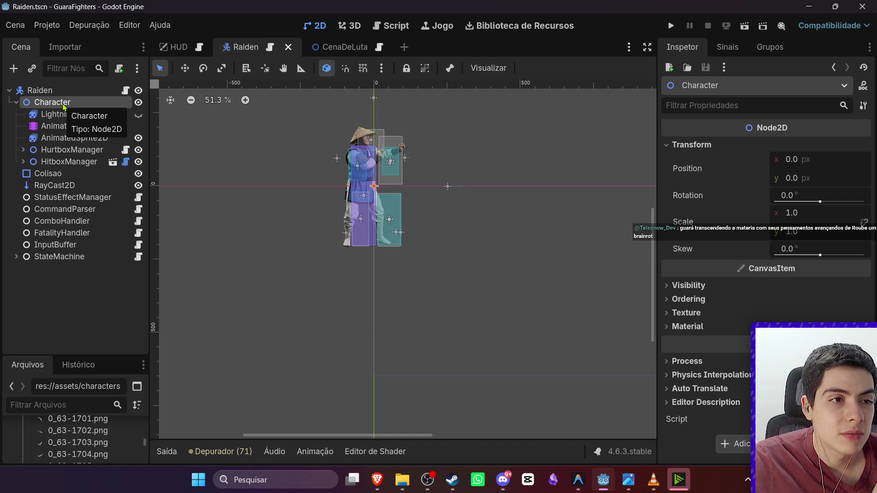
left_click(820, 212)
type("-1")
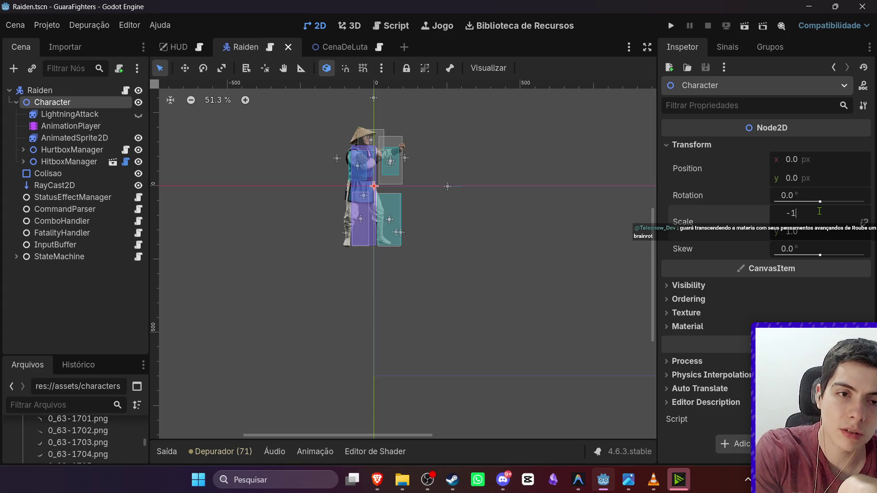
key("Return")
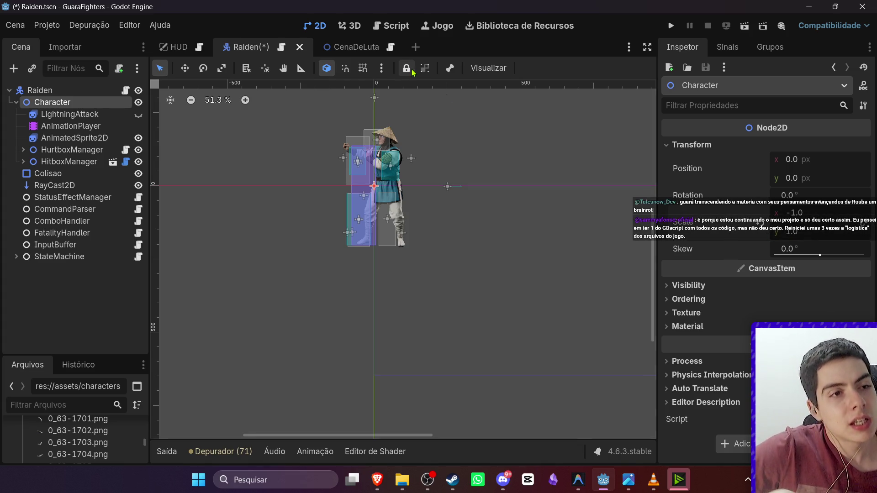
key("ctrl+z")
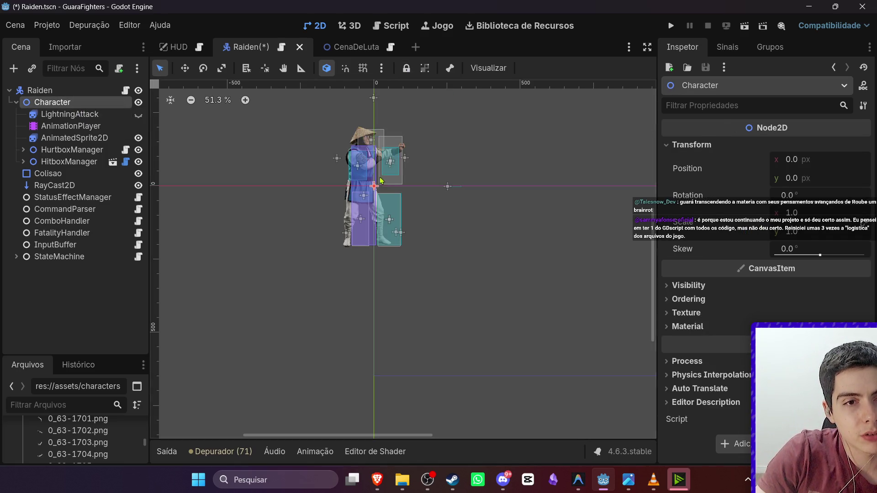
Shift the character right of the origin and retry the -1 scale mirror, undoing it again
left_click_drag(377, 184, 388, 184)
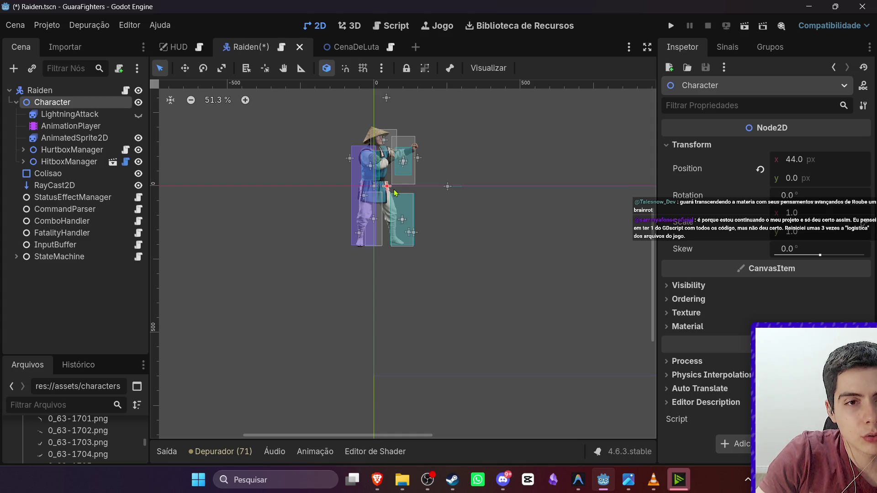
left_click(805, 214)
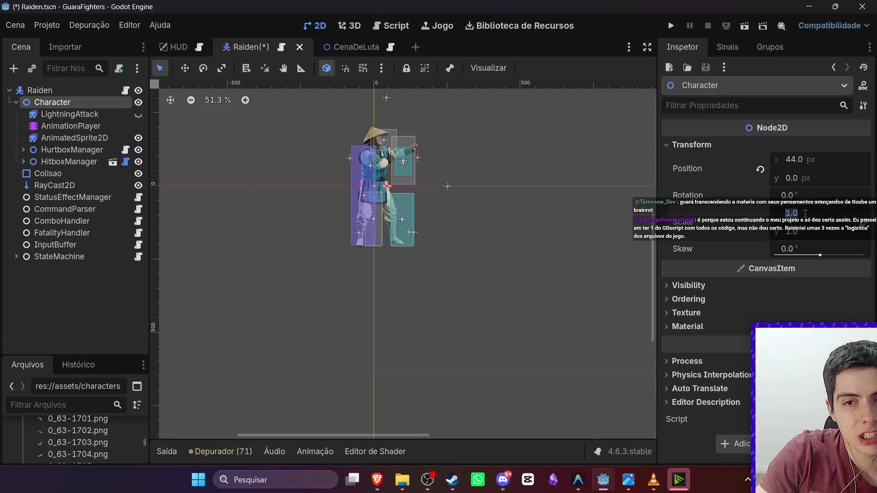
type("-1")
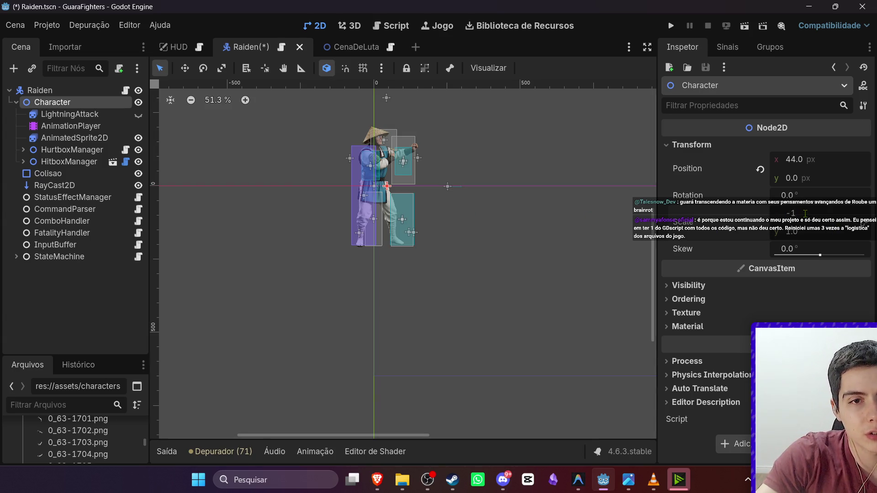
key("Return")
key("ctrl+z")
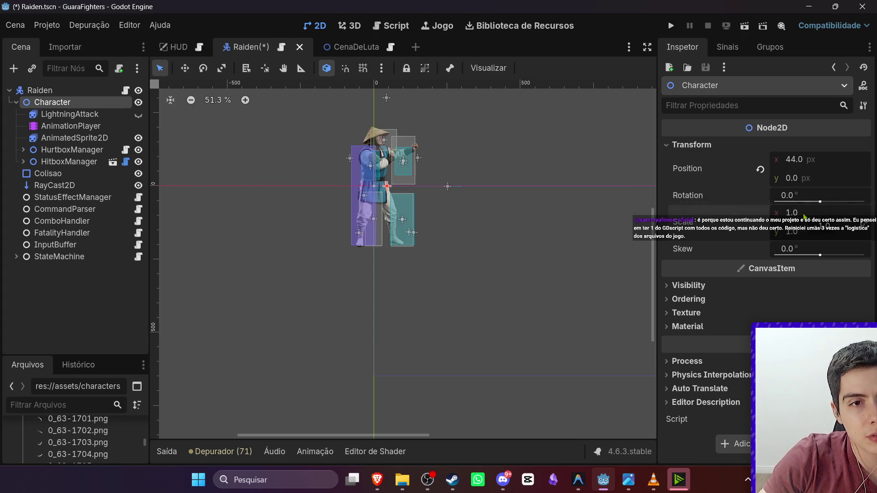
Reset Character's Position x to 0, move the five sprite and box nodes 41 px right, and save
left_click(69, 118)
left_click(69, 162, "shift")
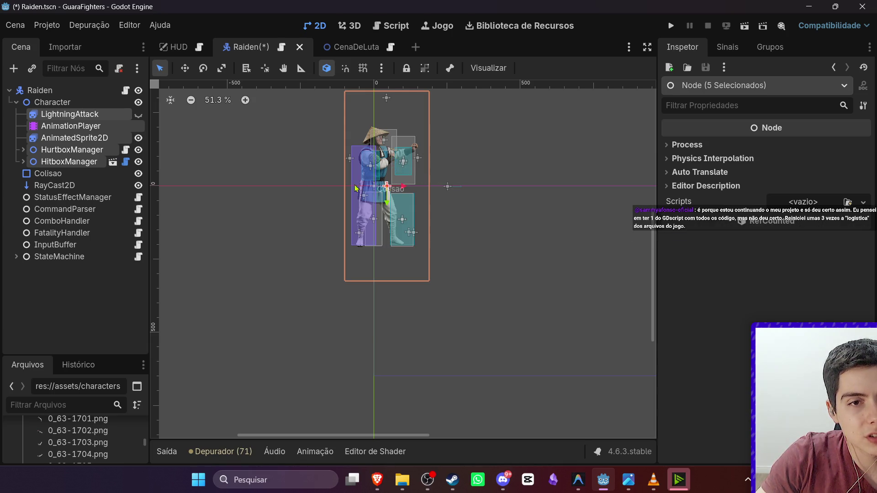
left_click(85, 103)
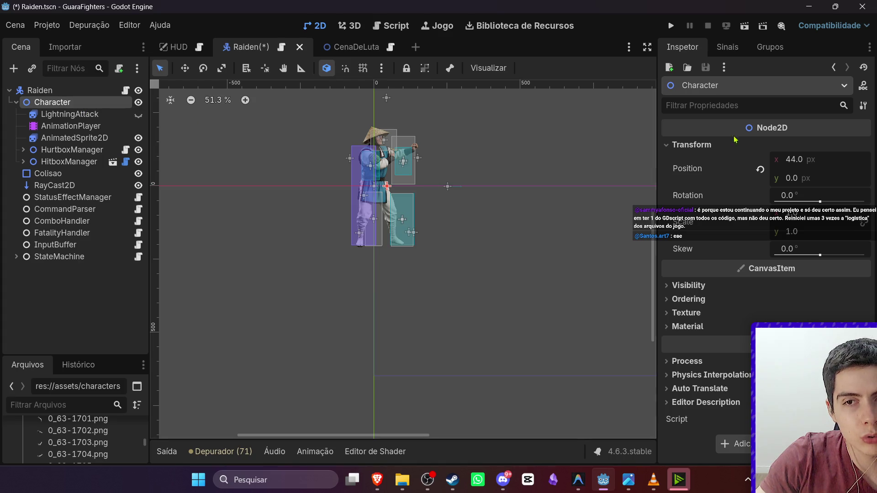
left_click(761, 170)
left_click(73, 115)
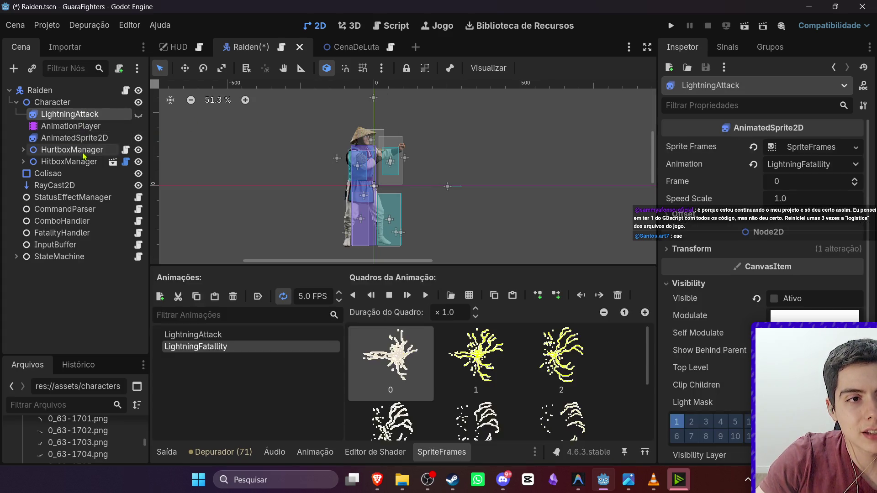
left_click(69, 162, "shift")
left_click_drag(376, 187, 386, 185)
key("ctrl+s")
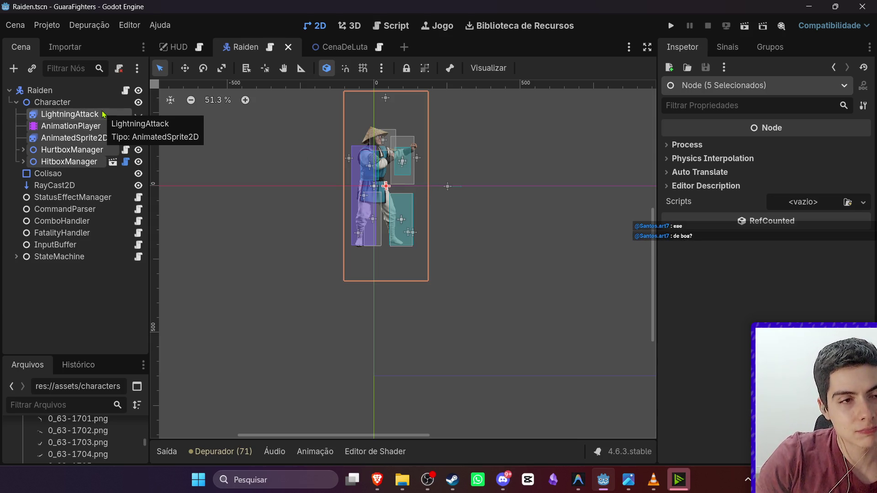
Move the Colisao shape onto the body centre at x 4.0 and save the Raiden scene
left_click(64, 103)
left_click(64, 114)
left_click(65, 105)
left_click(47, 174)
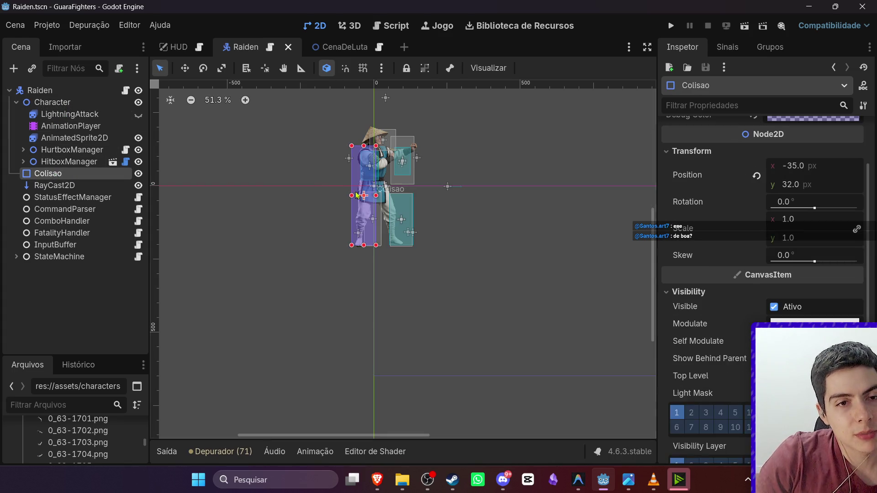
left_click_drag(366, 199, 374, 195)
key("ctrl+s")
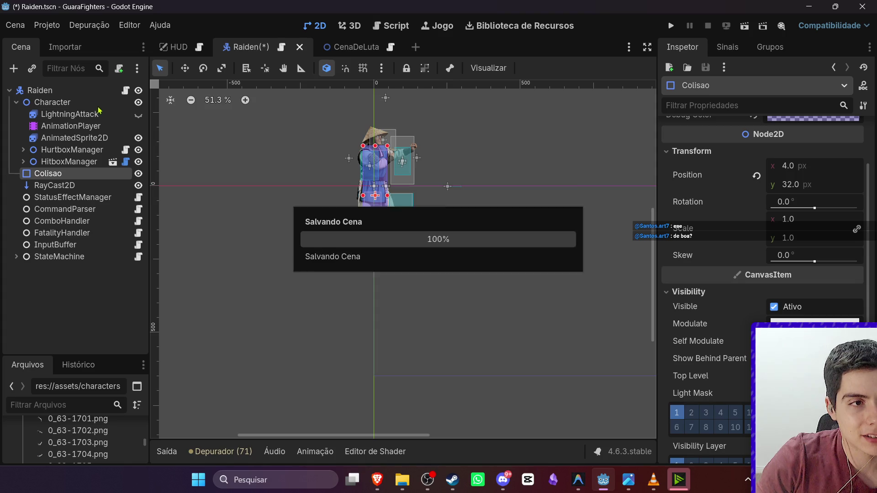
Test Character's Scale x at -1, restore it to 1.0, and save the scene
left_click(90, 103)
left_click(812, 212)
type("-1")
key("Return")
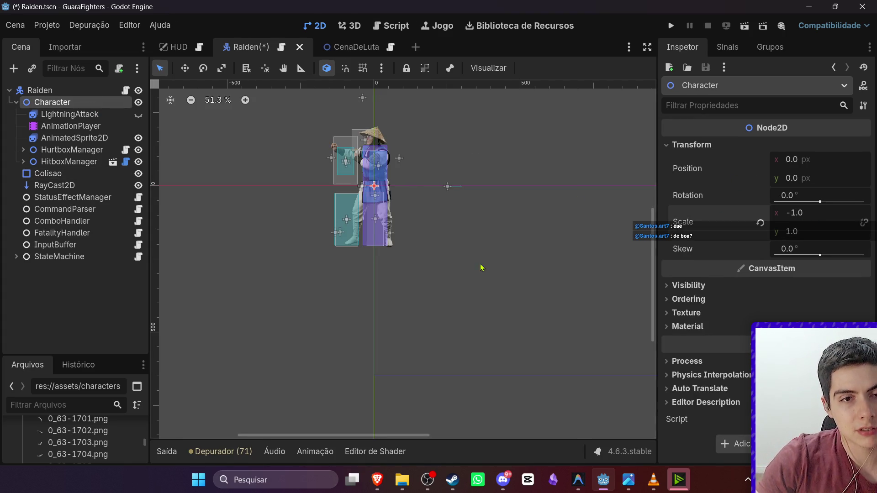
left_click(761, 223)
left_click(607, 245)
key("ctrl+s")
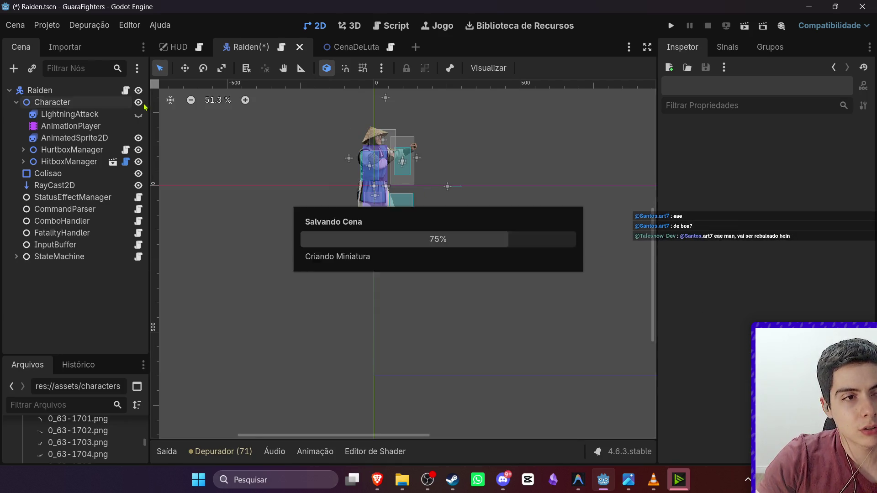
Delete the if/else colision repositioning block from Player.gd, save, and run the game
left_click(125, 90)
left_click_drag(518, 254, 177, 219)
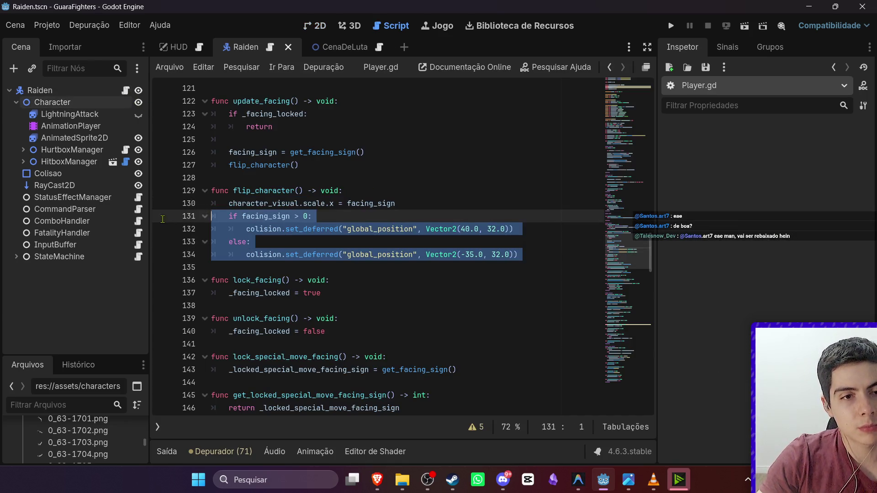
key("BackSpace")
key("BackSpace")
key("Up")
key("ctrl+s")
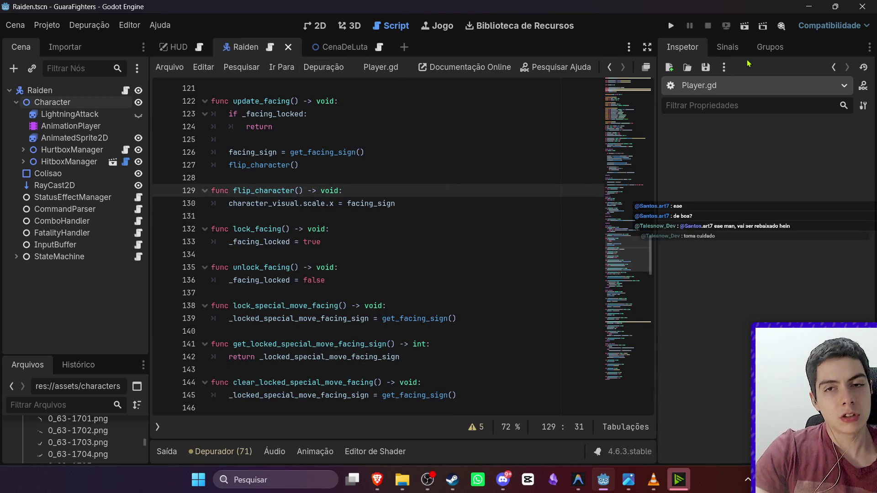
left_click(745, 26)
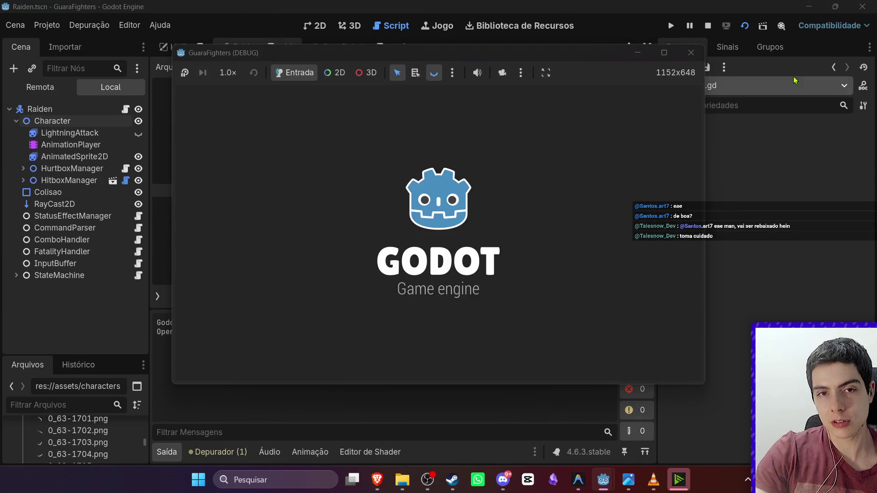
Relaunch the fight and test stepping, punching and crouching, then kick Raiden2 down
key("F8")
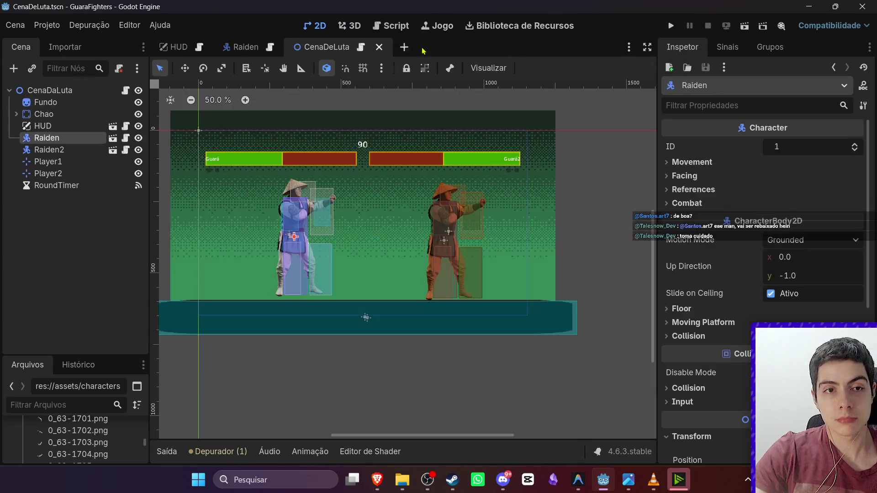
left_click(744, 26)
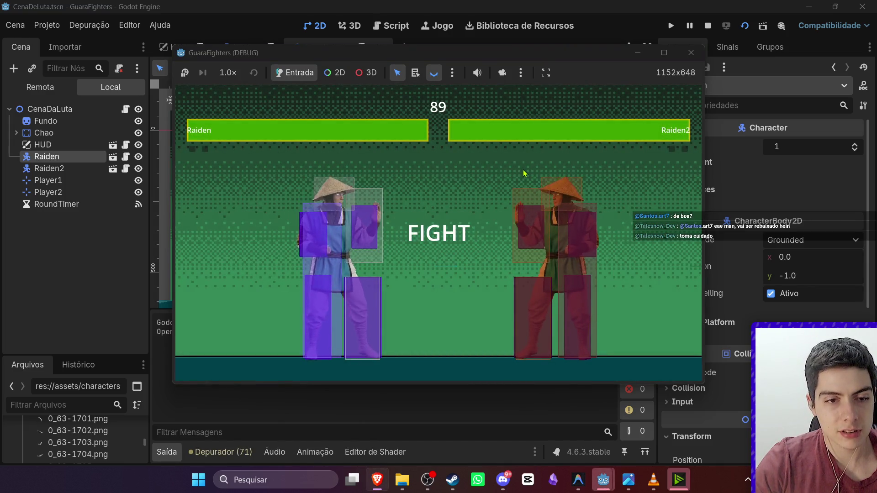
key("a")
key("j")
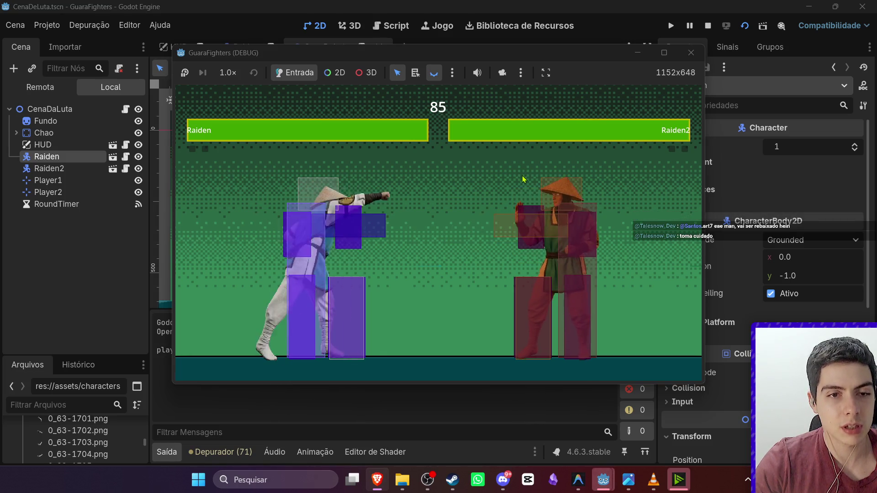
key("s")
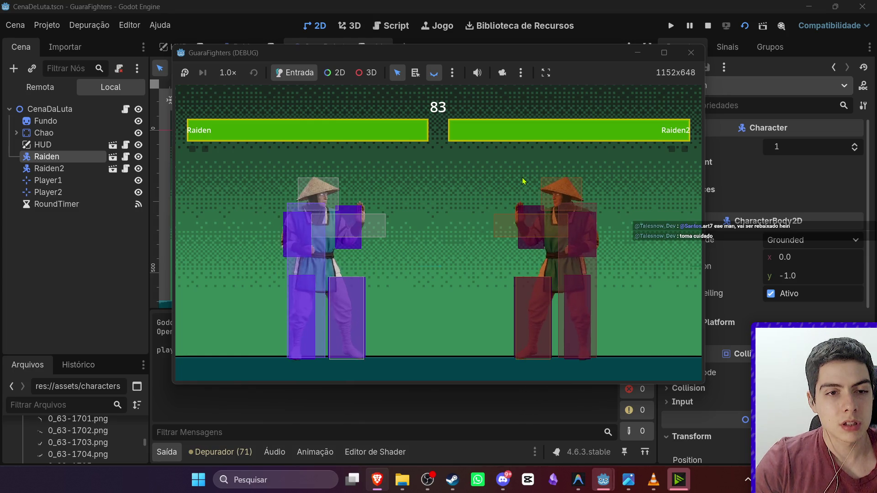
key("d")
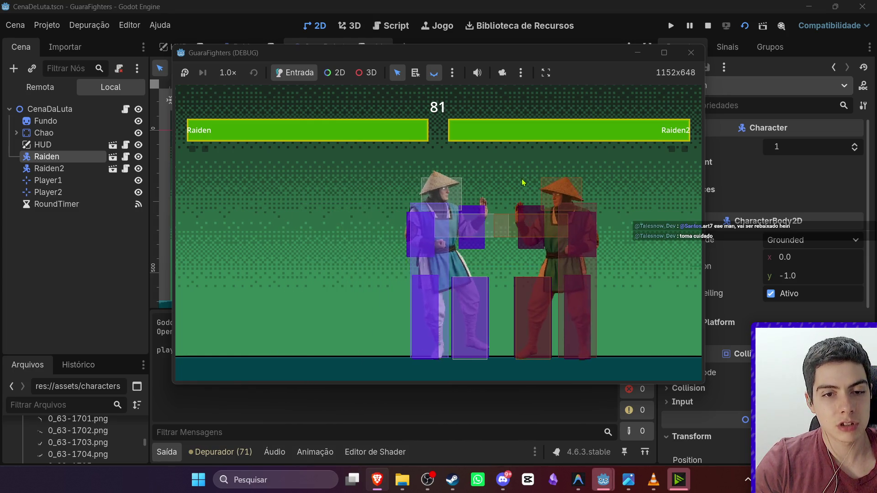
key("k")
Walk Raiden back and forth near Raiden2, then stop the game and return to the Raiden scene
key("a")
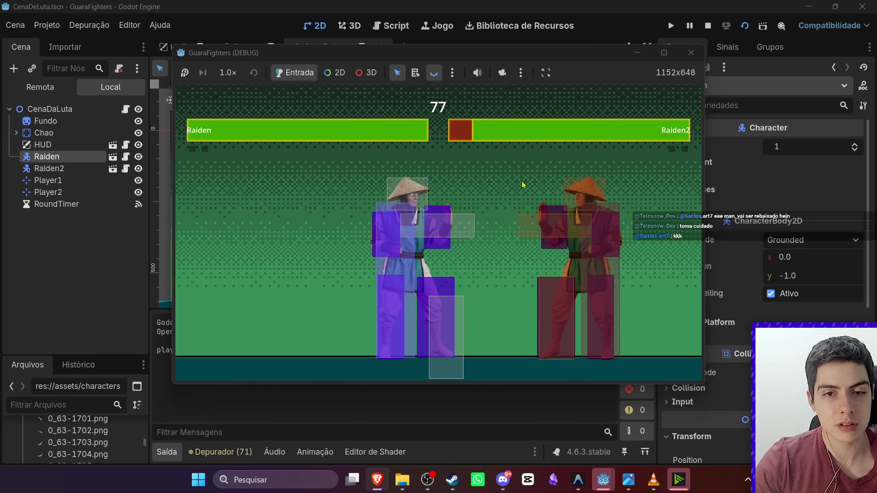
key("d")
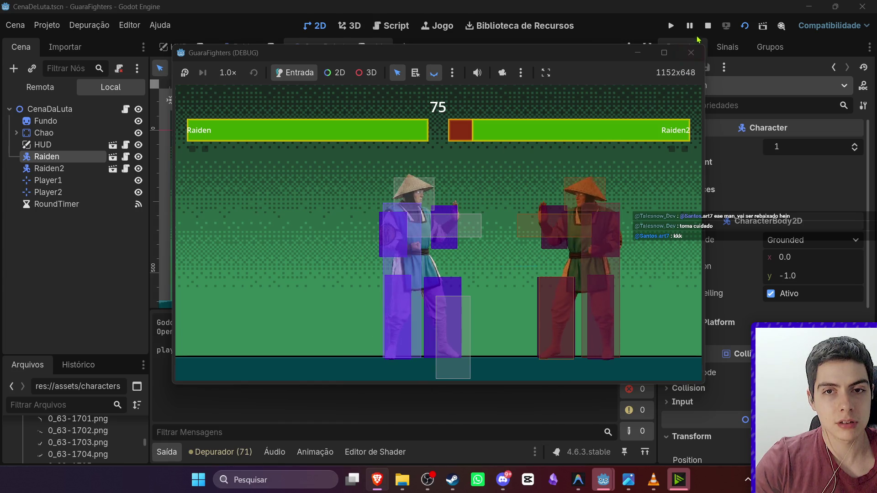
key("d")
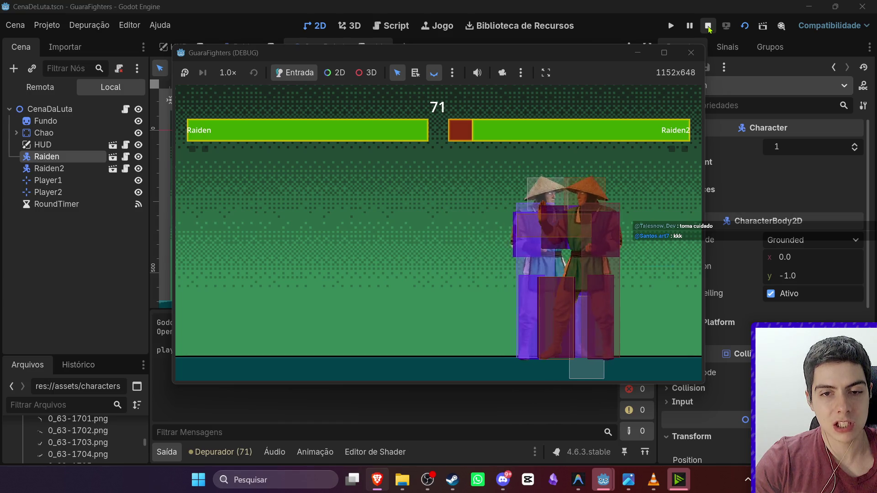
key("a")
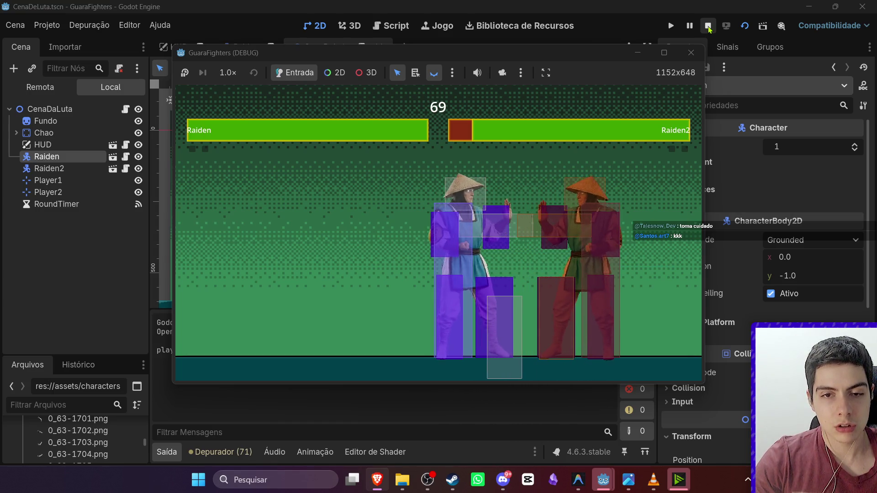
left_click(708, 28)
left_click(241, 47)
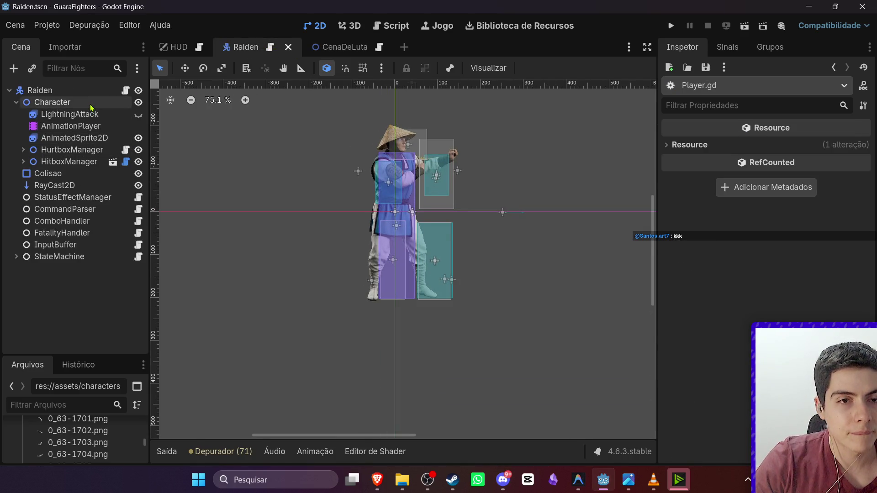
Show the AnimationPlayer's Block animation and zoom out its timeline
left_click(71, 126)
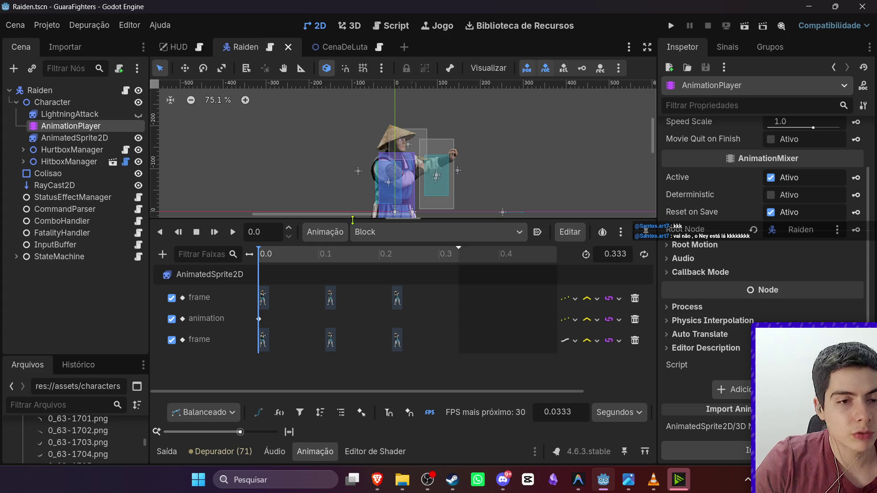
left_click_drag(240, 432, 227, 431)
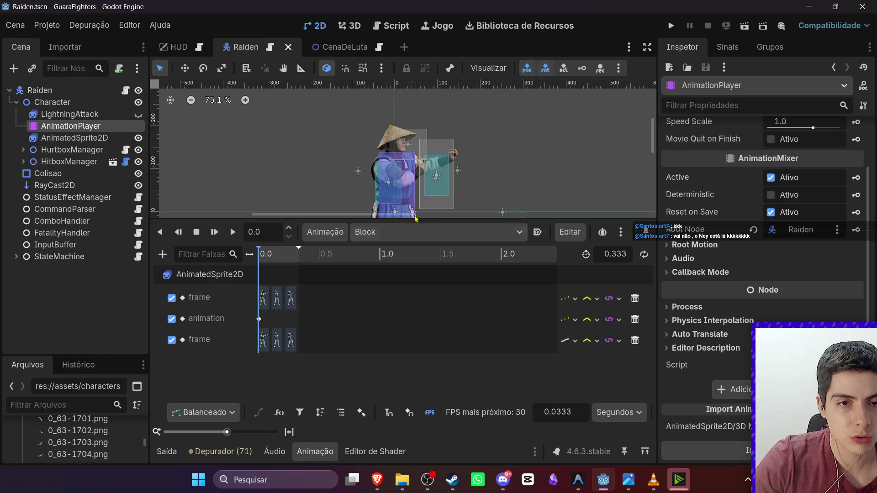
scroll(403, 190, "down", 6)
scroll(403, 191, "up", 3)
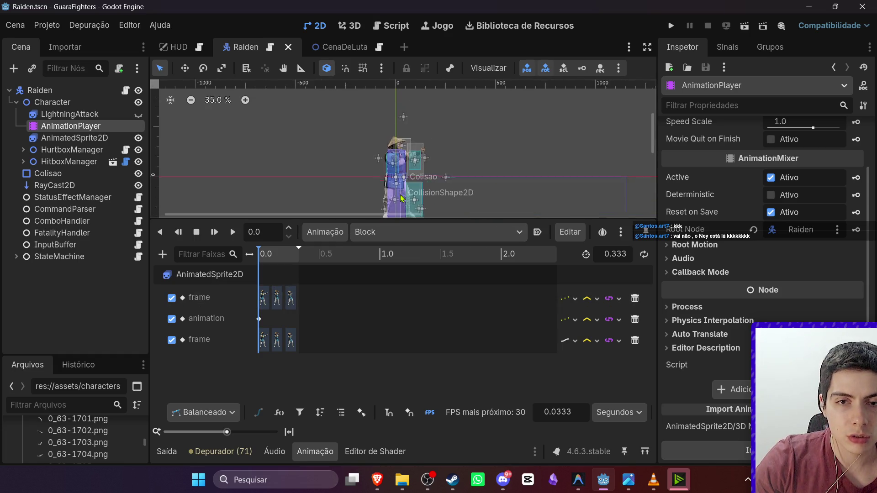
scroll(425, 197, "down", 3)
scroll(433, 189, "down", 1)
scroll(415, 214, "up", 3)
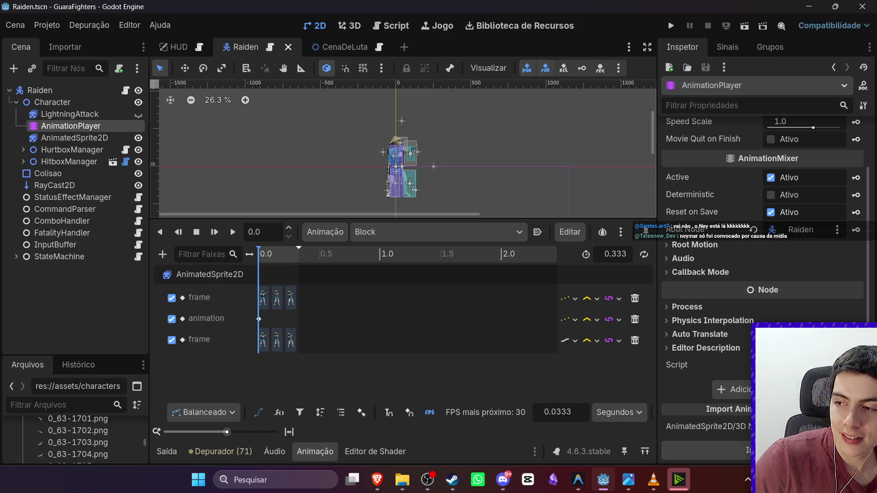
key("alt+Tab")
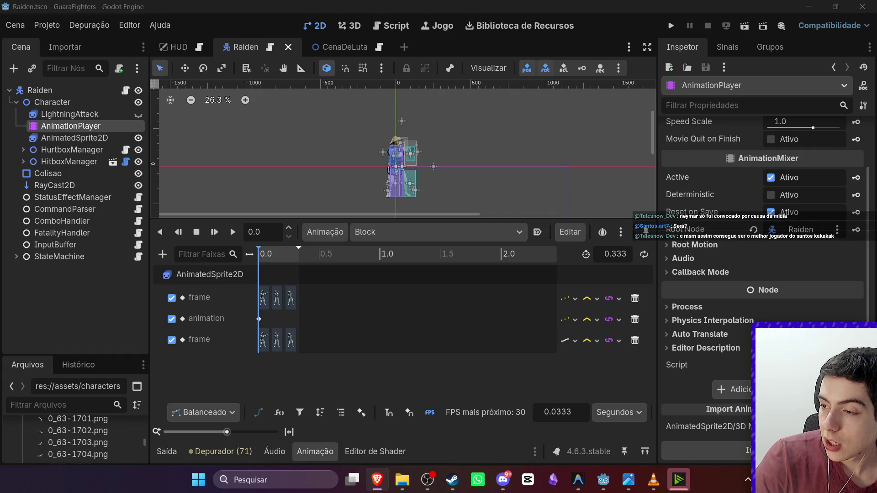
scroll(387, 159, "up", 4)
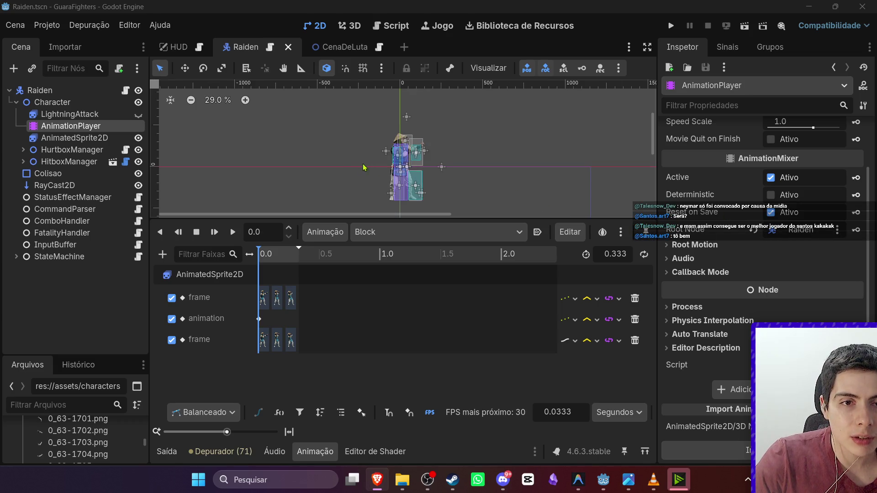
Drag the divider down so the 2D viewport gets more room above the timeline
left_click(73, 137)
left_click(70, 126)
scroll(402, 201, "down", 2)
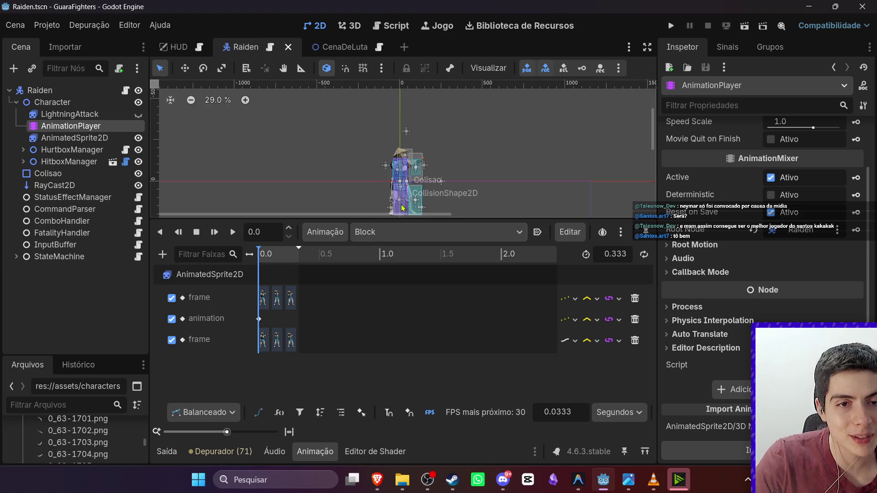
left_click_drag(415, 220, 416, 277)
scroll(400, 160, "up", 5)
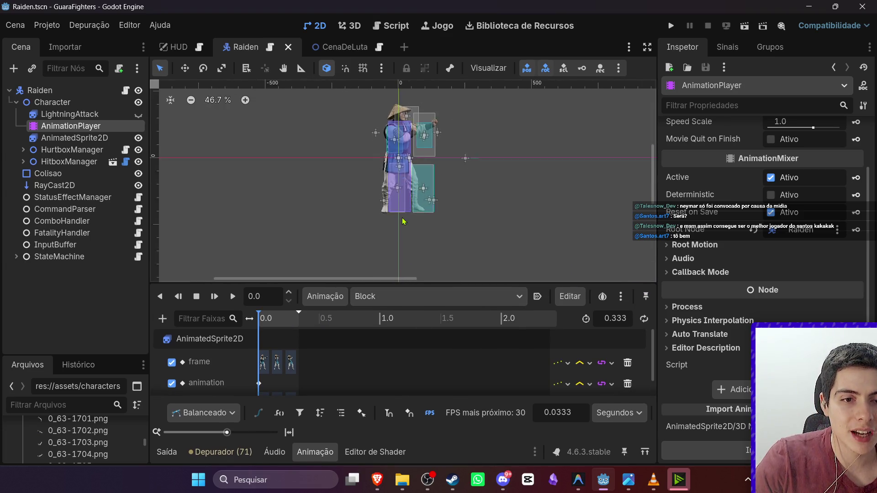
scroll(408, 247, "down", 1)
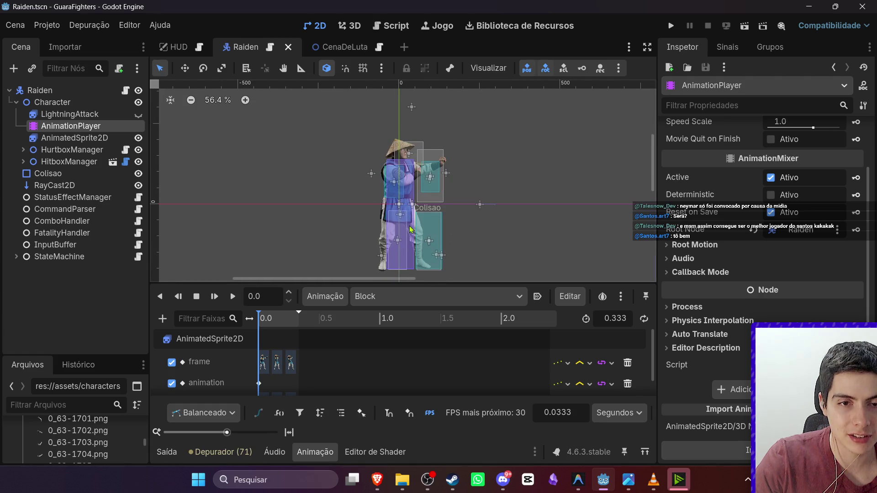
Preview the RESET and then the Lightning animations in the Animation panel
left_click(383, 298)
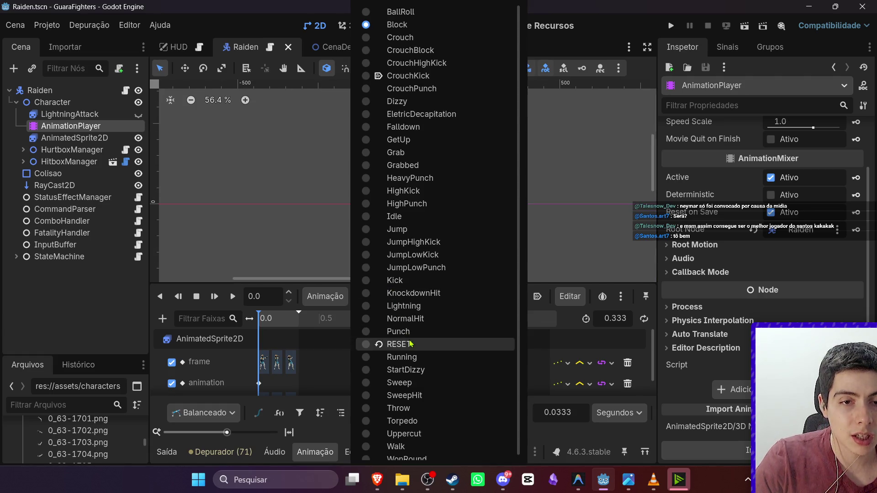
left_click(402, 346)
scroll(331, 342, "up", 1)
scroll(334, 338, "down", 1)
scroll(361, 329, "up", 1)
left_click(405, 297)
left_click(405, 305)
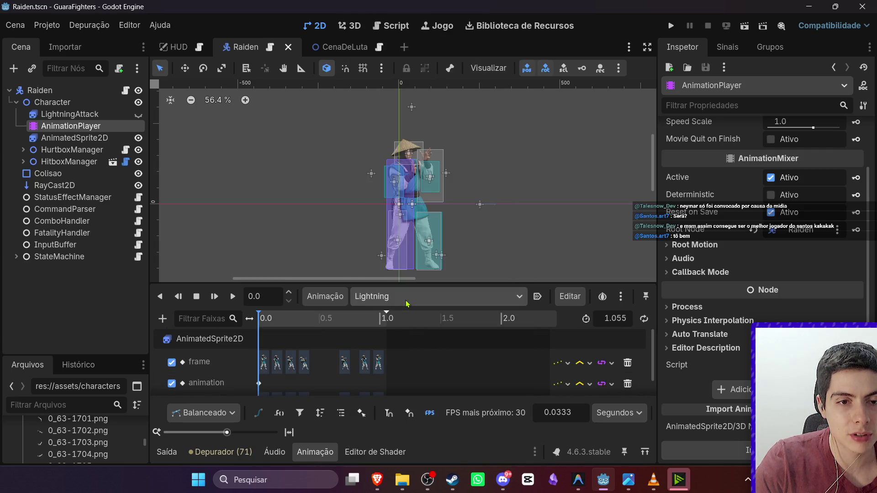
scroll(360, 345, "down", 1)
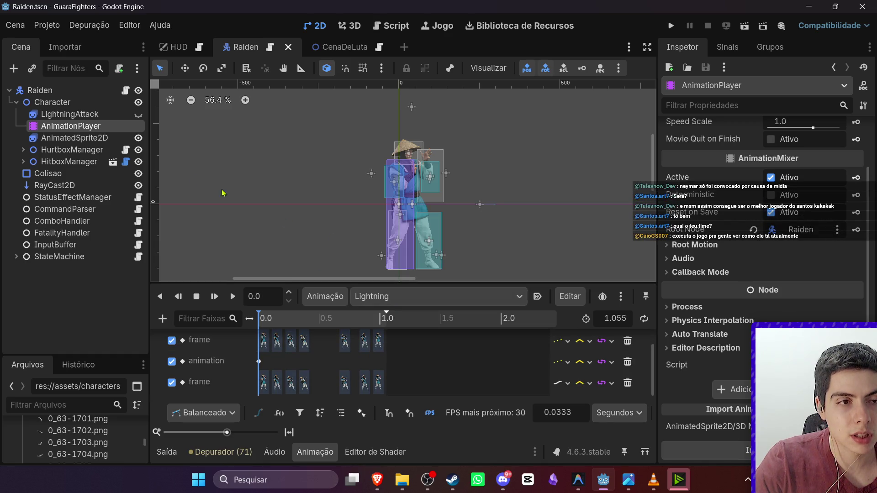
Load the Idle animation and scrub to an early pose on the timeline
left_click(402, 297)
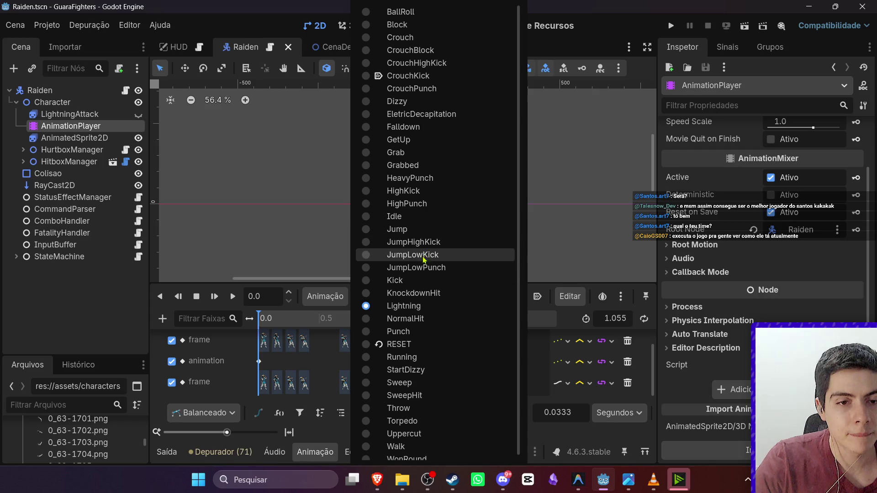
scroll(407, 284, "down", 1)
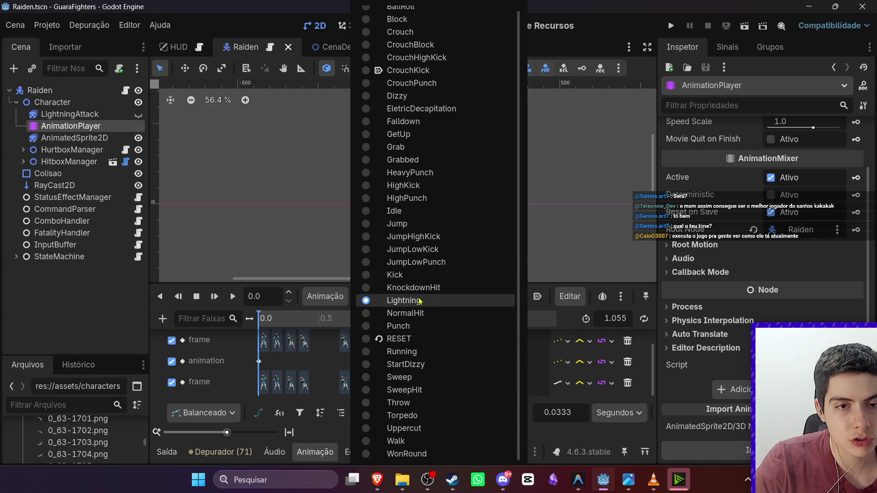
scroll(422, 318, "up", 1)
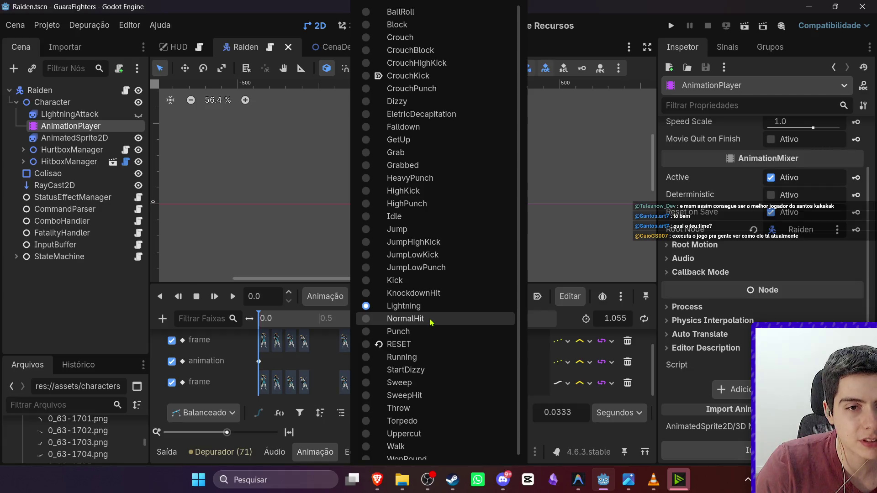
left_click(411, 216)
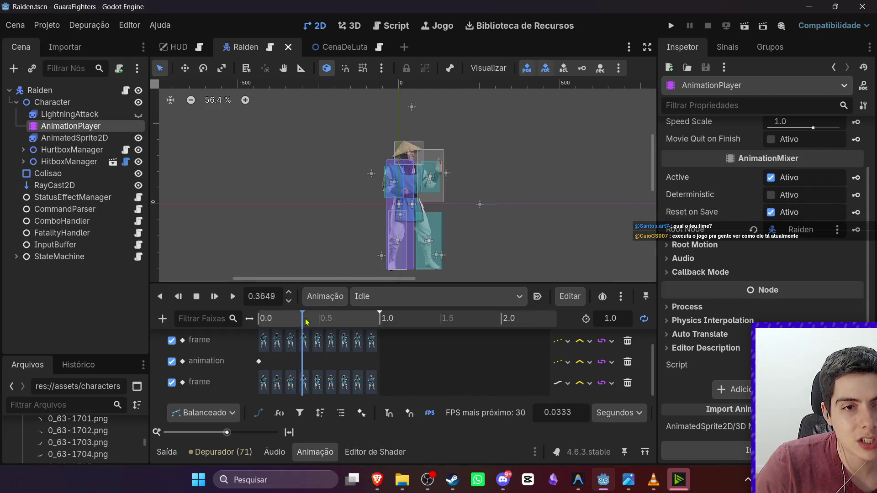
left_click(279, 319)
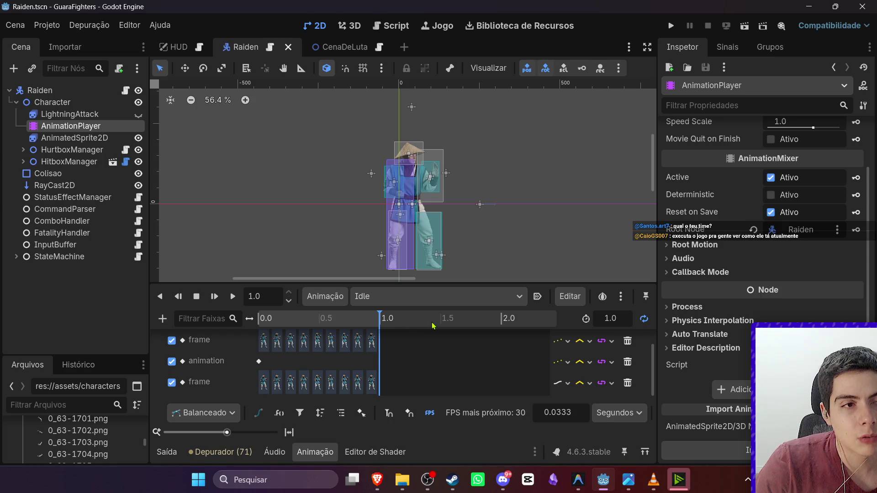
left_click(77, 104)
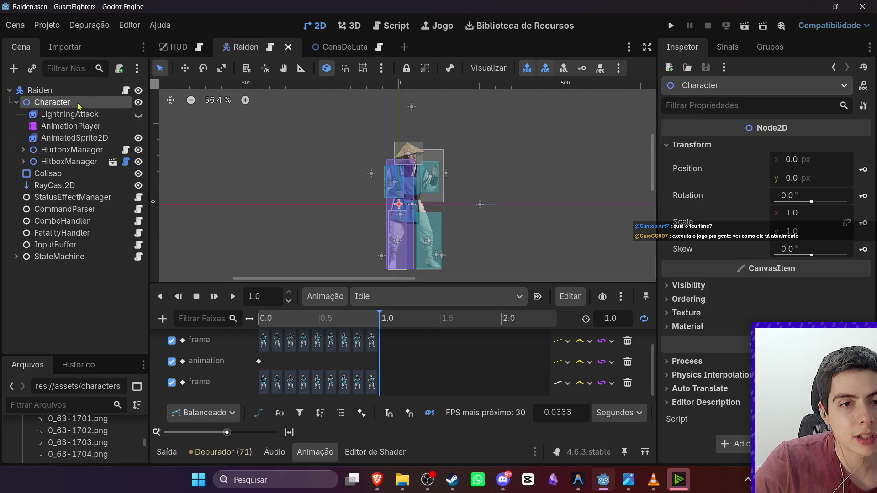
left_click(16, 103)
left_click(16, 102)
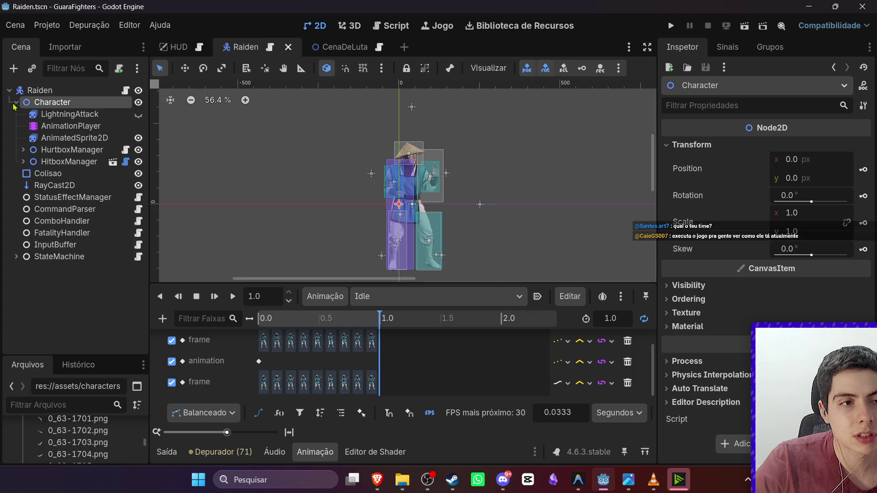
left_click(68, 114)
left_click(73, 162, "shift")
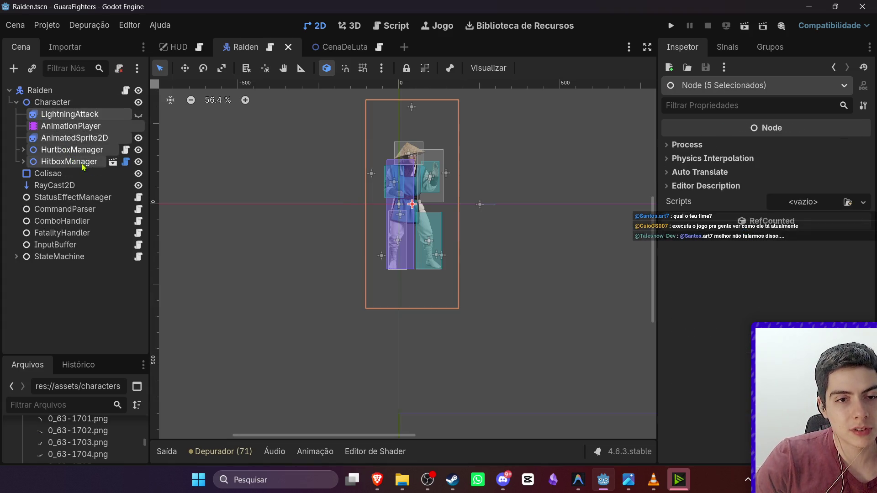
left_click_drag(413, 209, 402, 205)
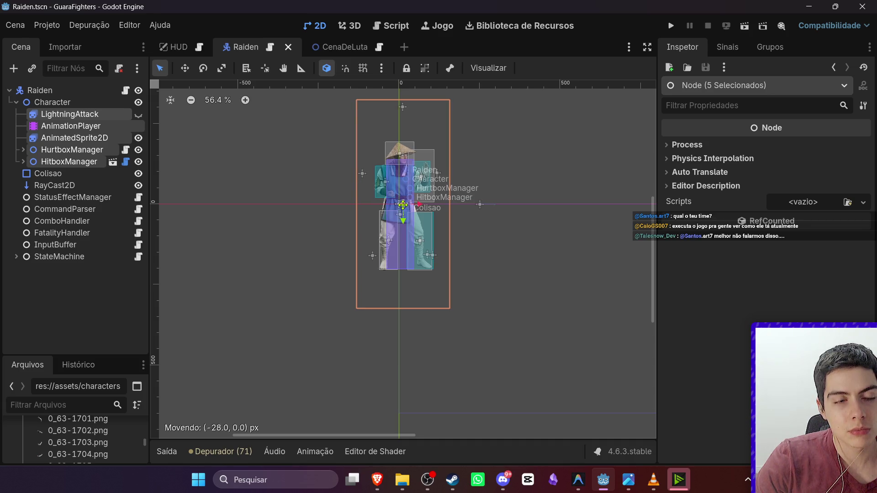
left_click_drag(402, 205, 403, 206)
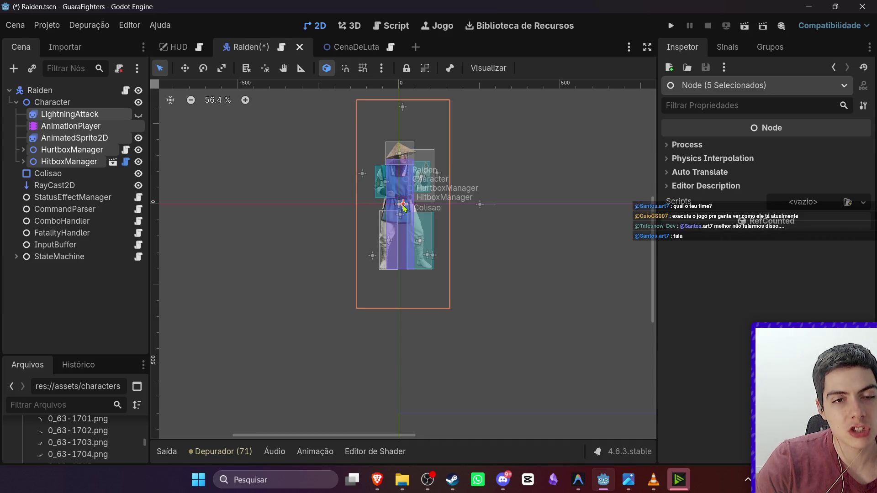
key("ctrl+z")
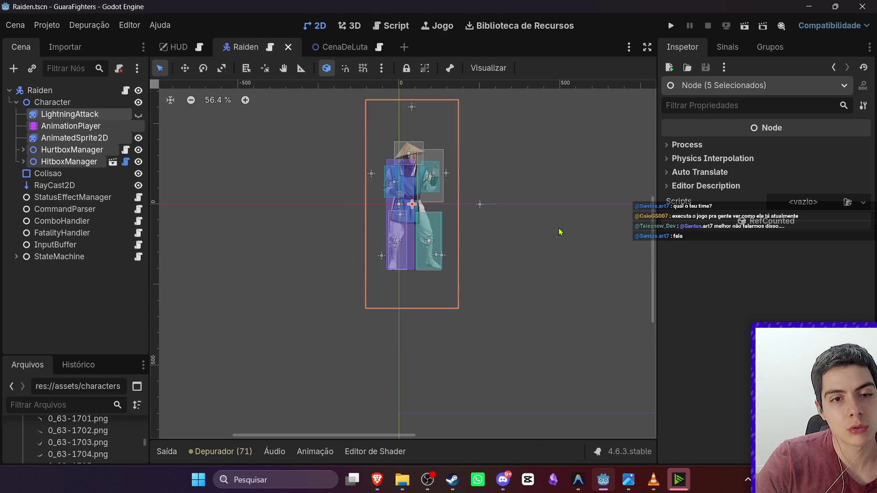
left_click(116, 128)
left_click(82, 102)
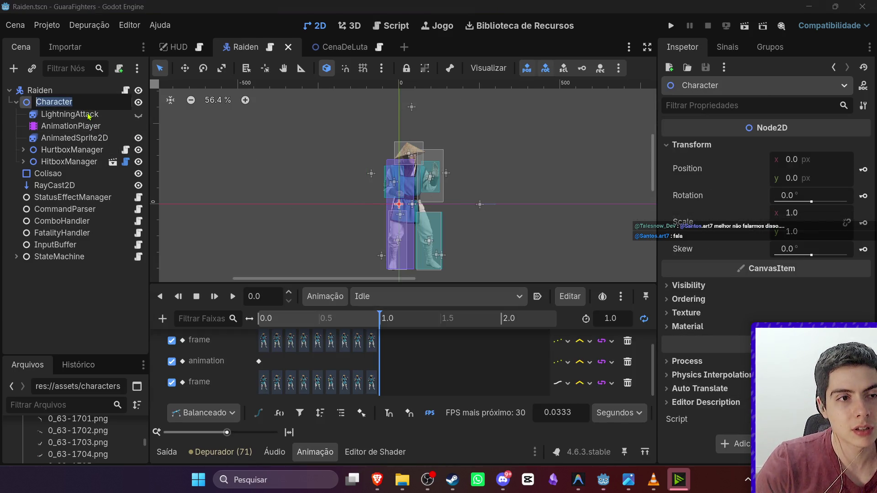
left_click(89, 115)
left_click(88, 104)
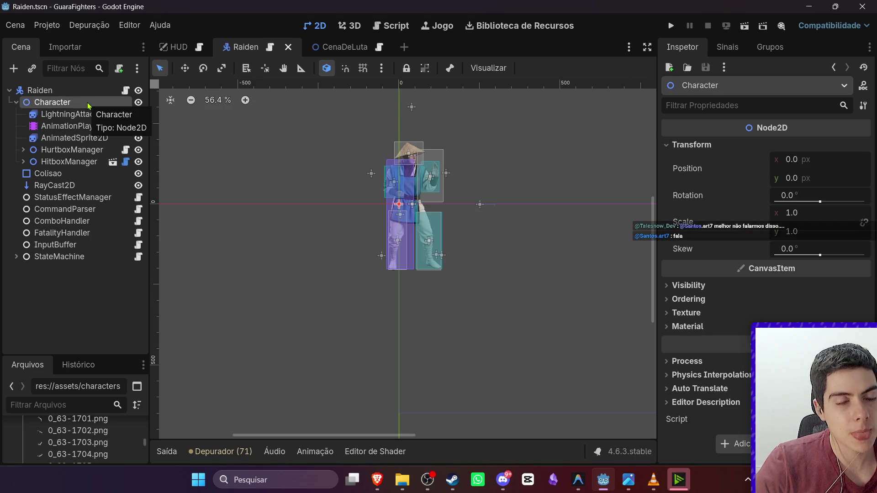
right_click(89, 105)
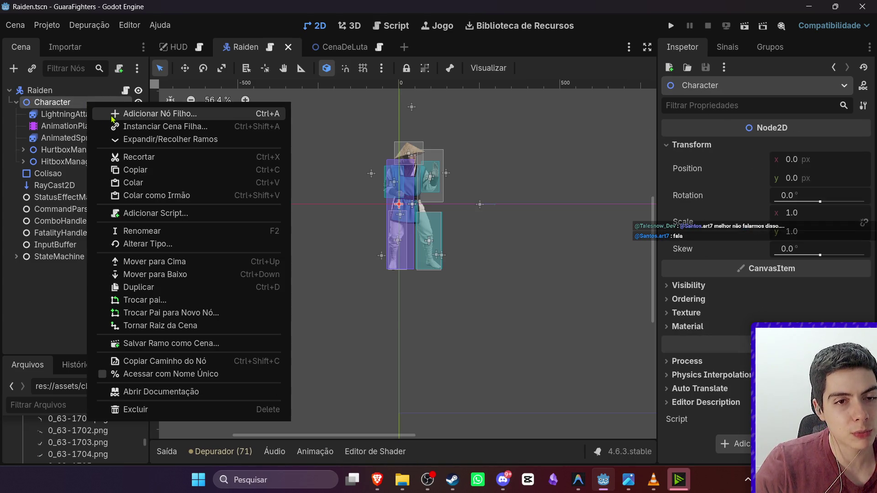
Add a Node2D under Character, move the five sprite and box nodes into it, and shift it 27 px left
left_click(112, 118)
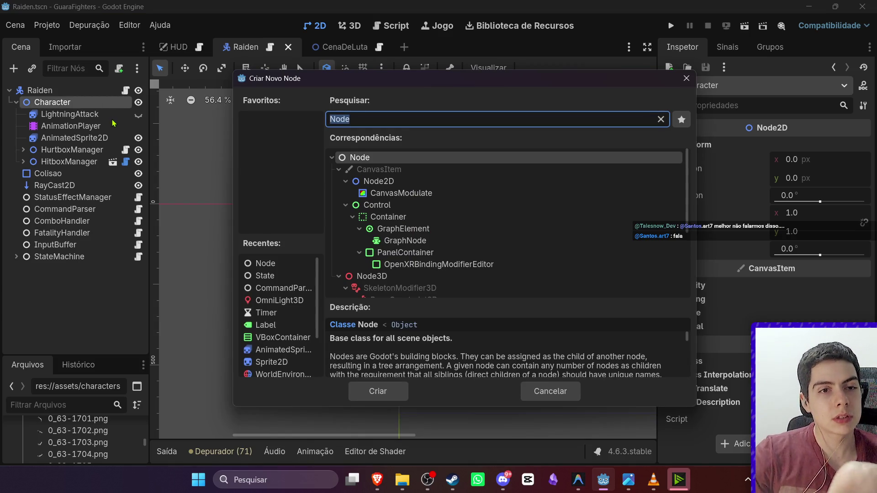
double_click(378, 181)
left_click_drag(55, 173, 87, 161)
left_click_drag(83, 113, 87, 114)
left_click(70, 126)
left_click(69, 173, "shift")
left_click(78, 114)
left_click(92, 104)
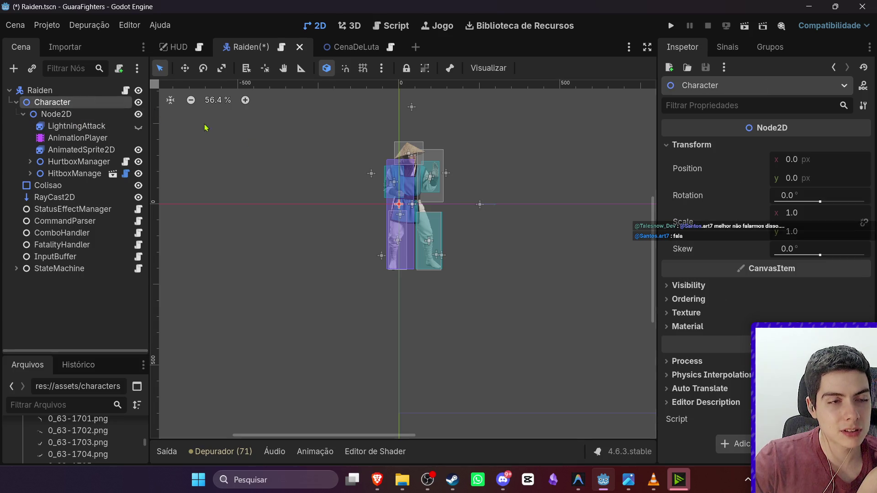
left_click(54, 115)
left_click_drag(402, 206, 390, 202)
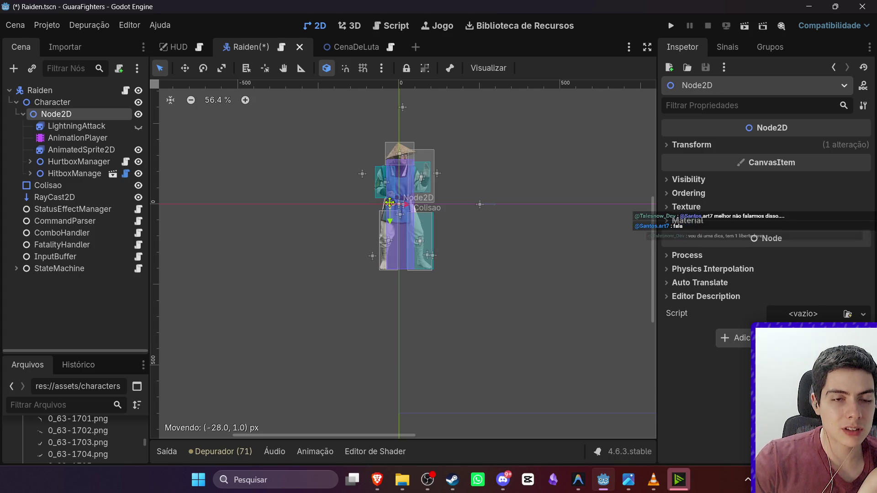
Set Character's Scale x to -1 and save the Raiden scene
left_click(82, 102)
left_click(807, 214)
type("-1")
key("Return")
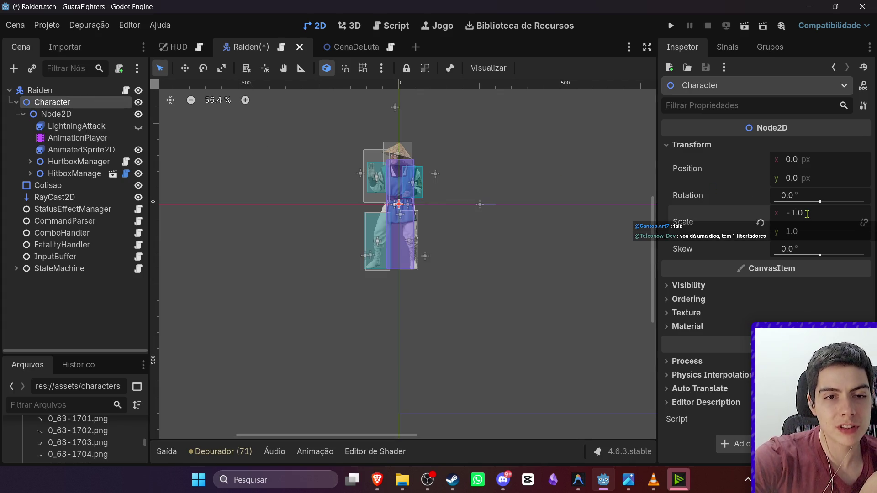
key("ctrl+s")
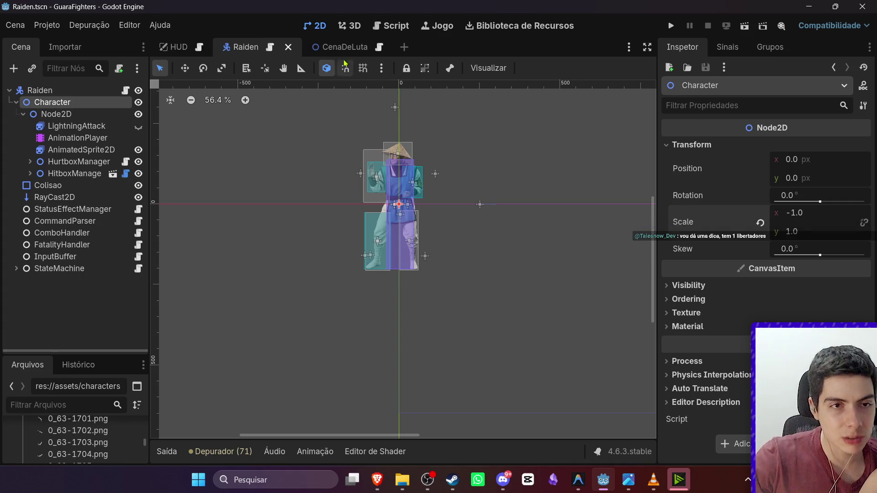
left_click(323, 49)
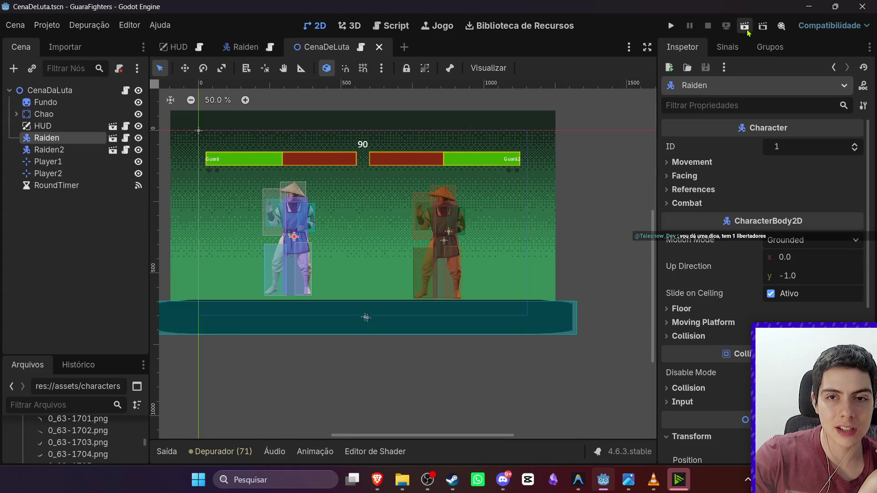
Run the fight scene and punch Raiden2 repeatedly to drain its health
left_click(746, 29)
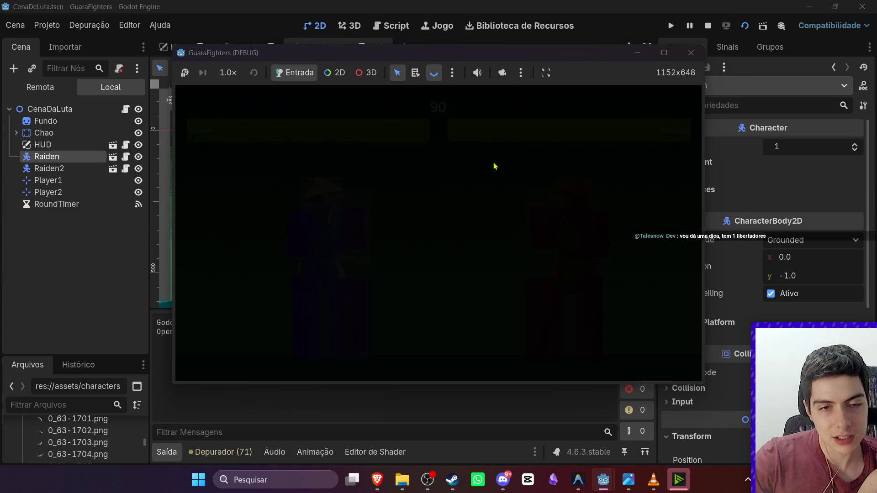
key("j")
key("j")
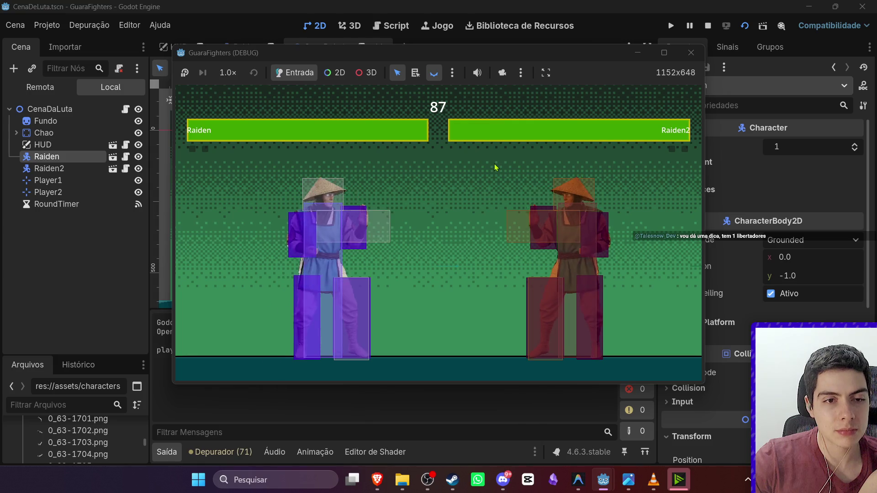
key("d")
key("d")
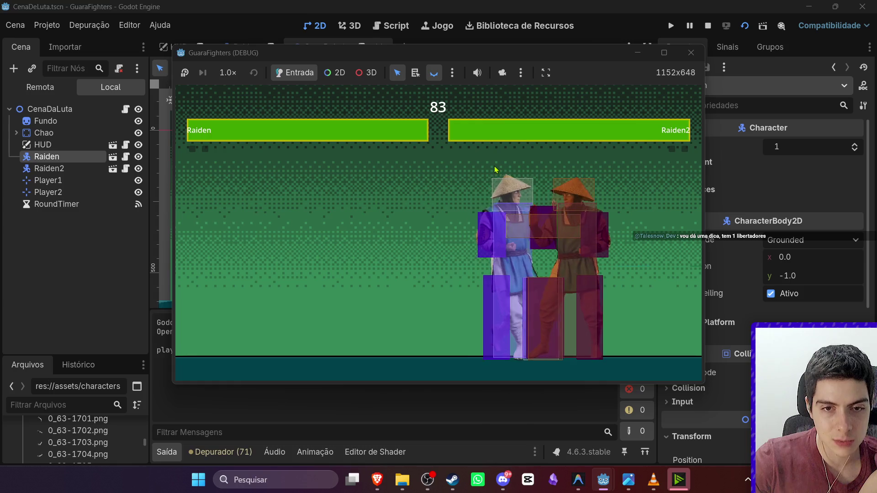
key("j")
key("j")
key("j")
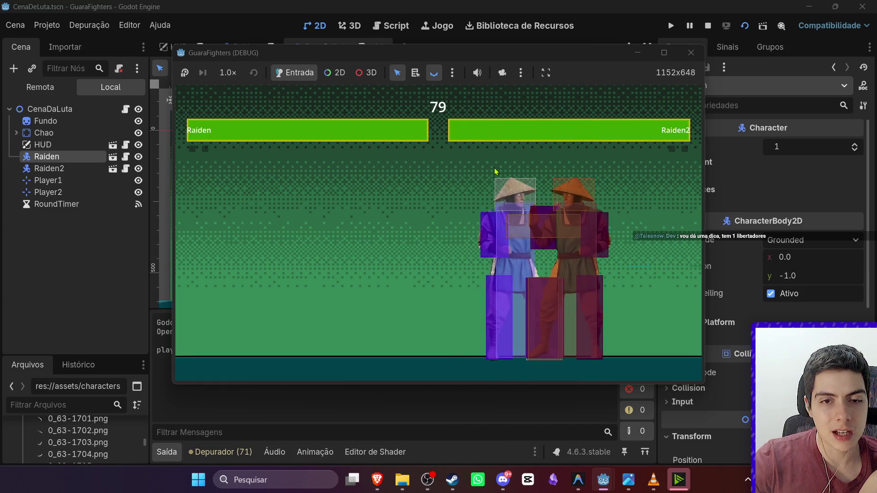
key("j")
mouse_move(461, 54)
left_mouse_down()
mouse_move(648, 91)
mouse_move(693, 91)
mouse_move(582, 84)
left_mouse_up()
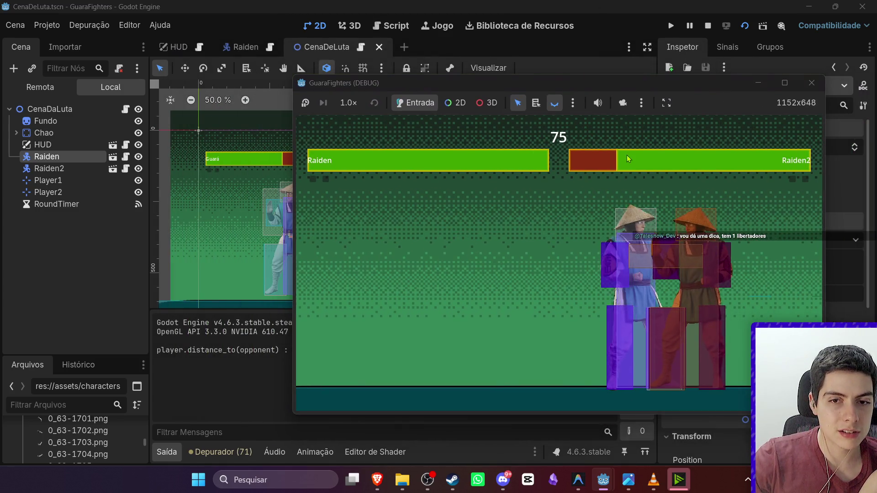
key("j")
key("j")
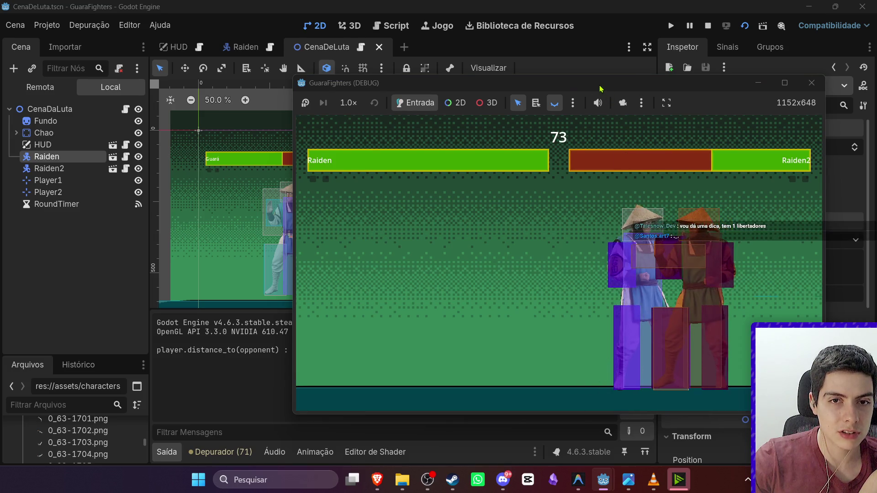
Walk the blue Raiden left and right, then stop the game
left_click_drag(600, 88, 699, 90)
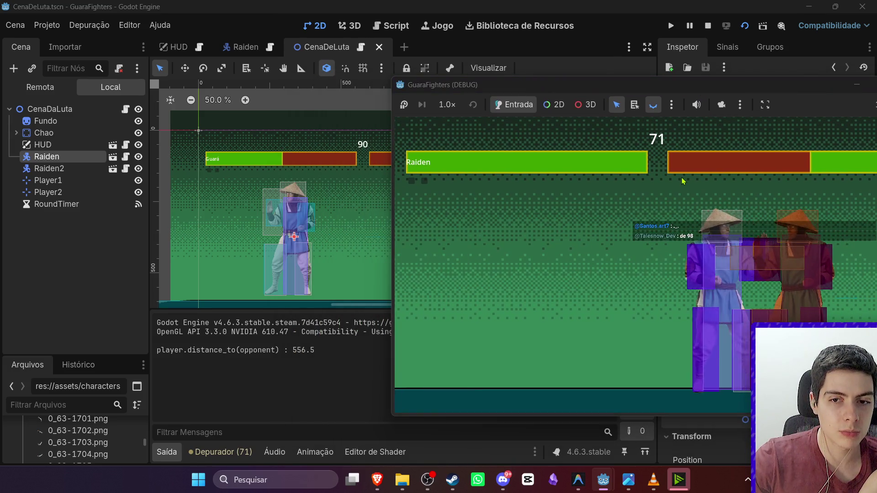
key("a")
key("d")
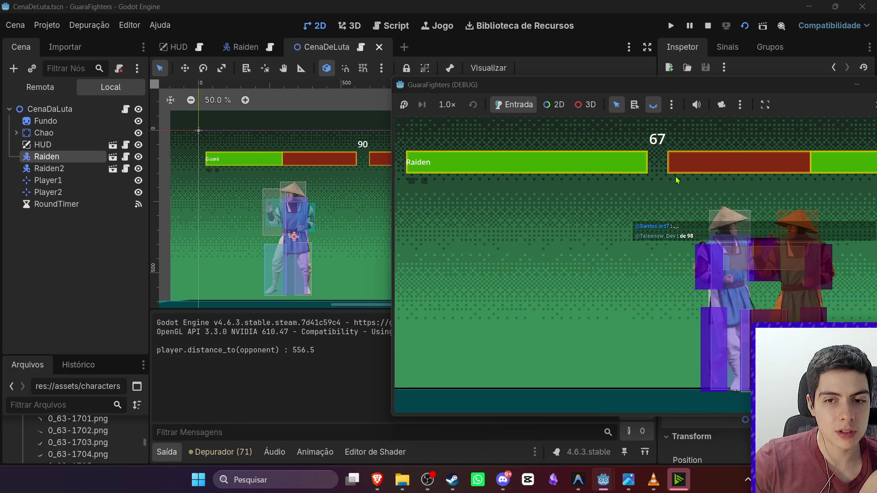
left_click(708, 26)
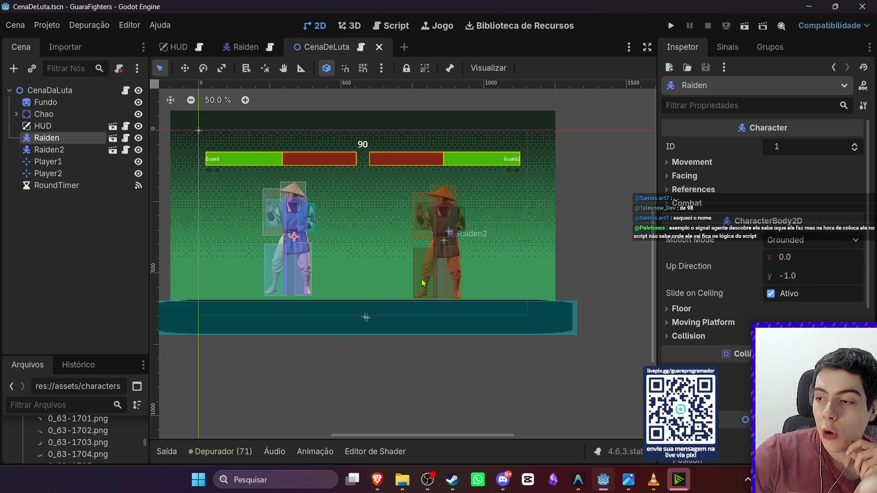
left_click(427, 472)
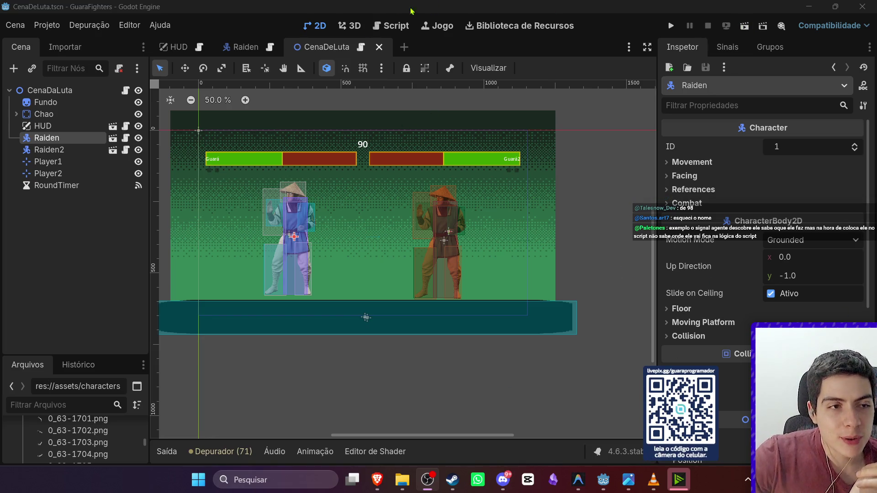
Open FightScene.gd and Player.gd, and turn off Debug > Visible Collision Shapes
left_click(125, 91)
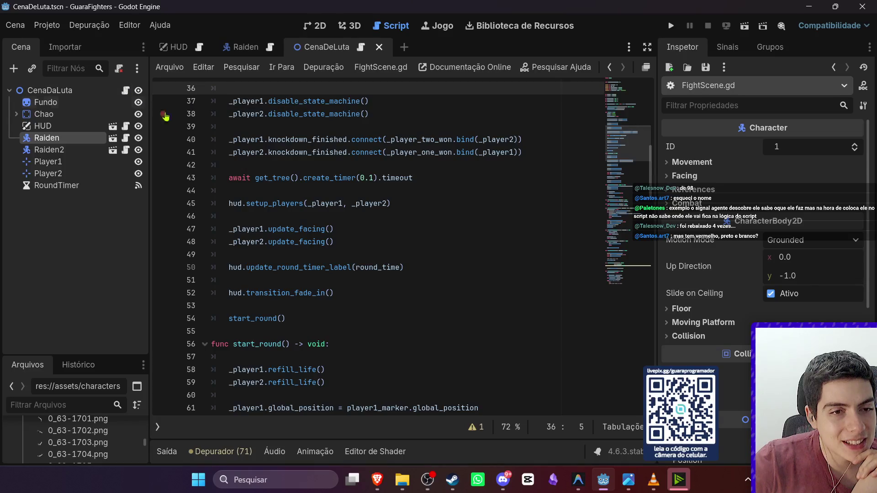
left_click(126, 139)
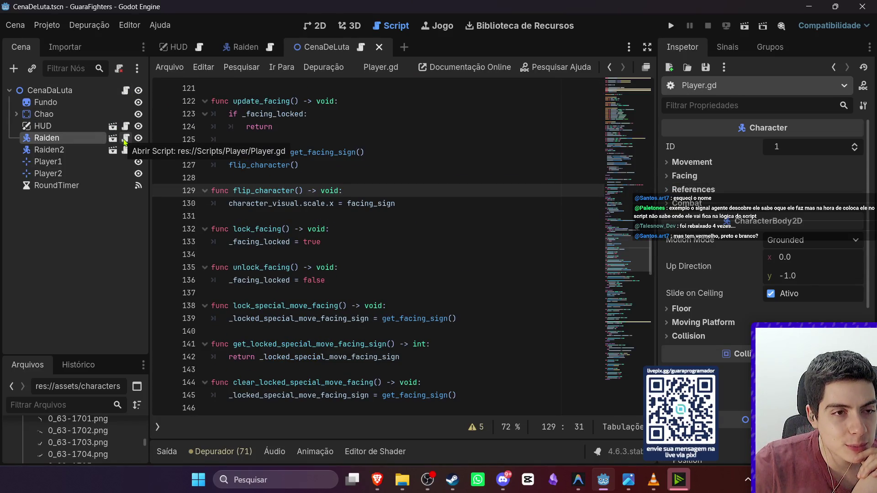
left_click(47, 25)
mouse_move(89, 25)
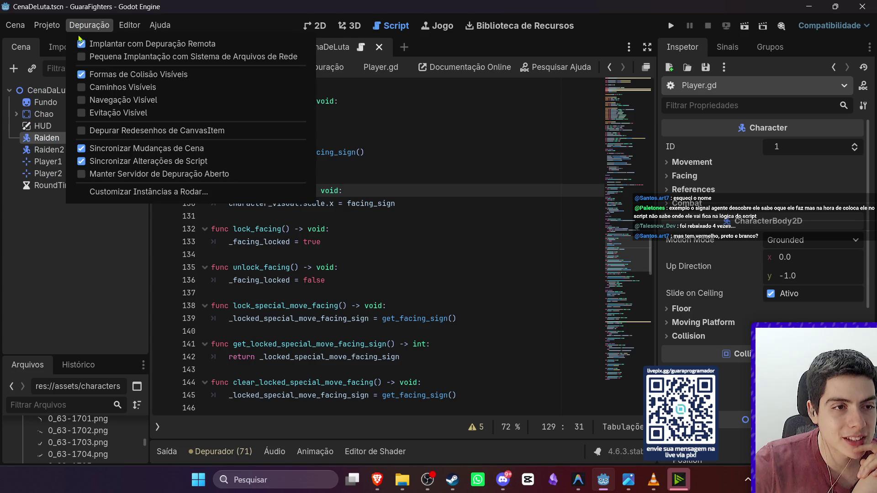
left_click(144, 74)
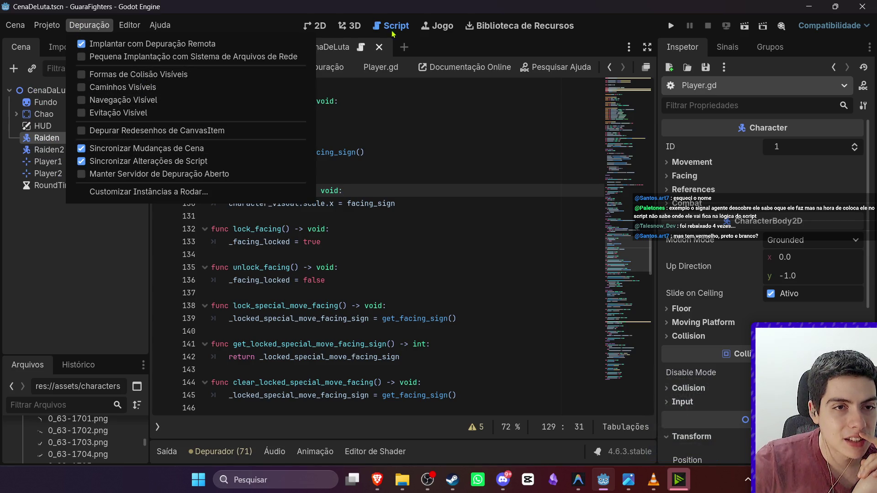
left_click(624, 8)
Run the current scene, attack Raiden2 briefly, and stop the game
key("F6")
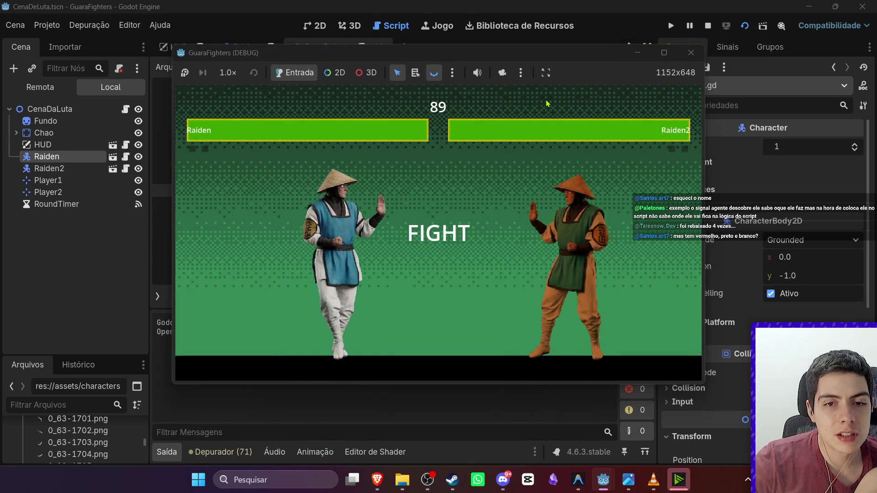
key("d")
key("d")
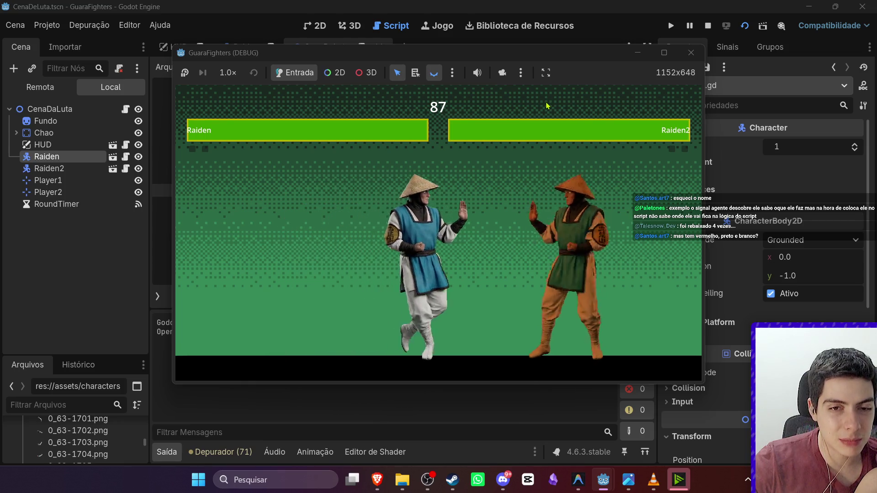
key("j")
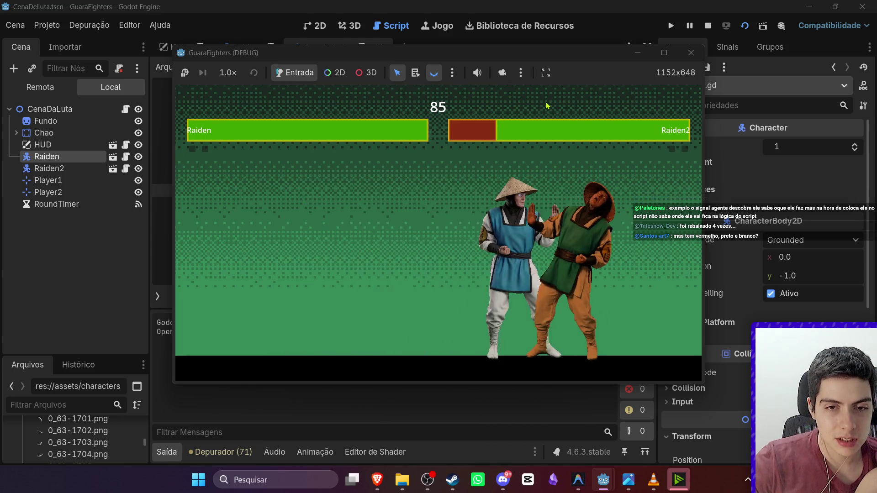
left_click(708, 25)
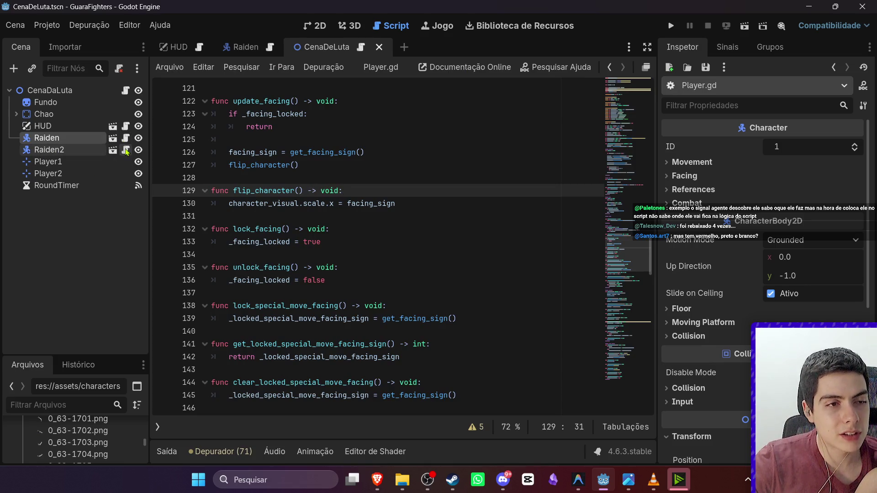
Rename Character's Node2D to AnimationHelper and expand StateMachine to show its states
left_click(241, 47)
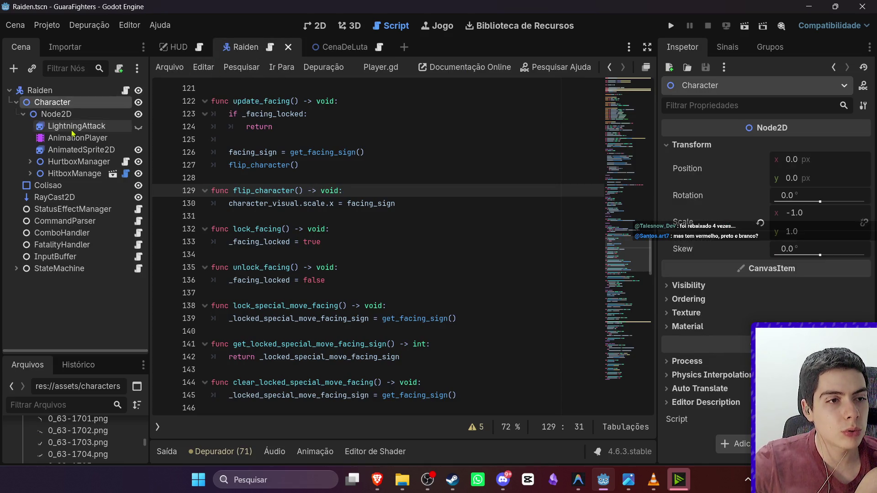
double_click(47, 113)
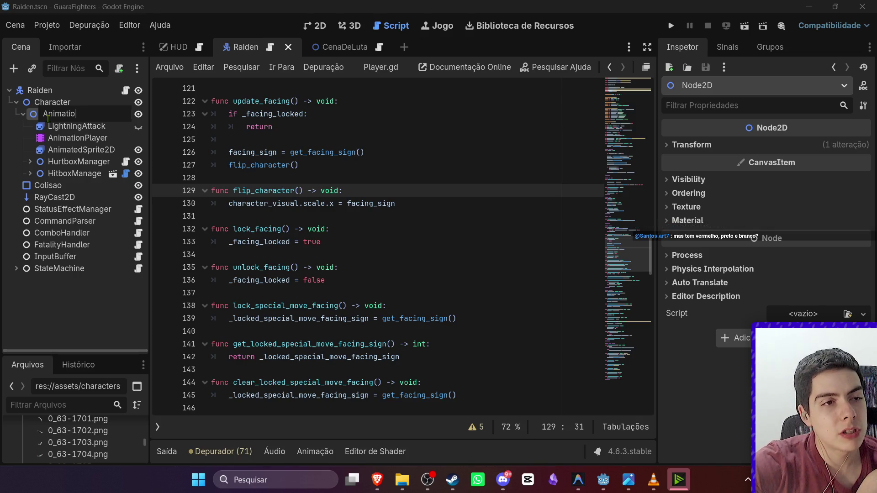
type("nHelper")
key("Return")
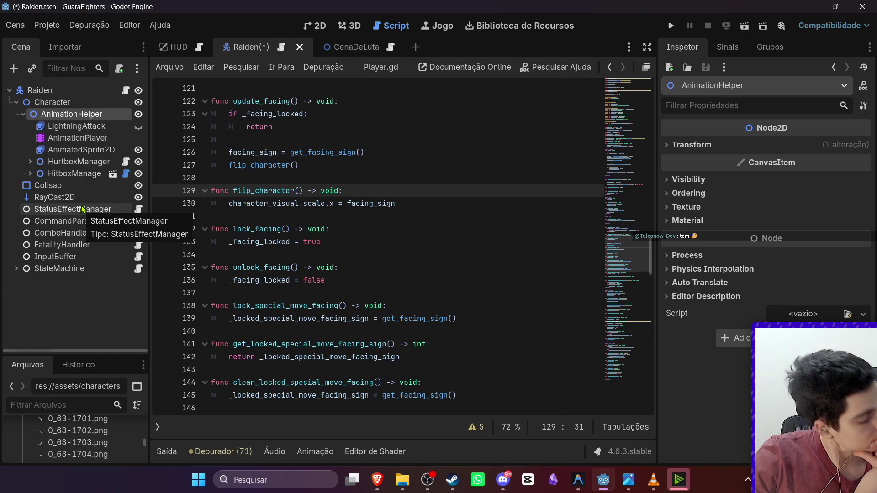
left_click(45, 269)
left_click(16, 268)
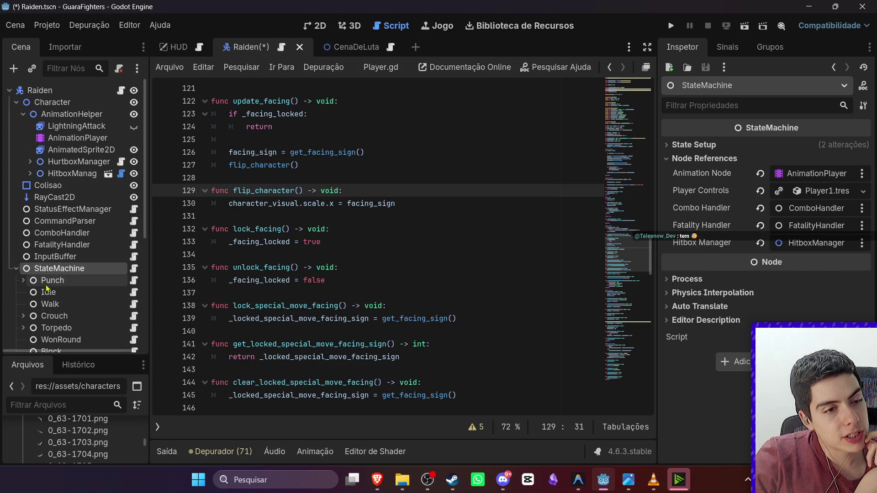
Copy the print statement from line 20 of the Idle state's script
left_click(134, 293)
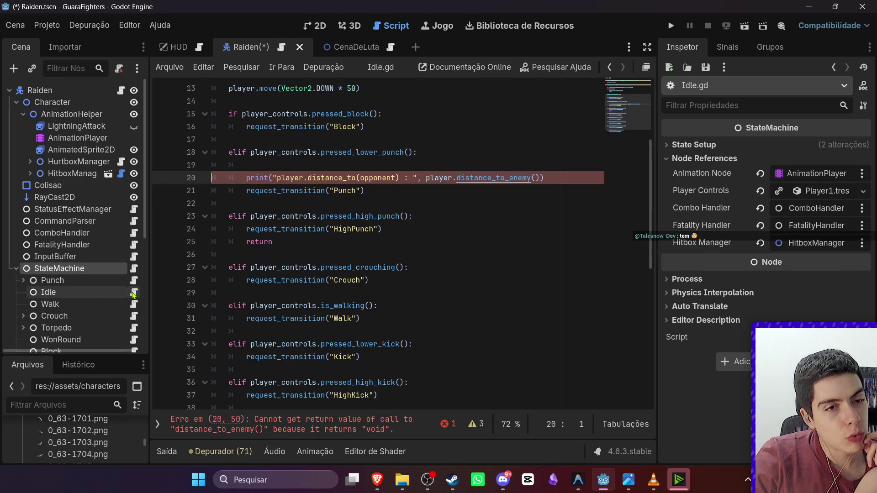
left_click(535, 188)
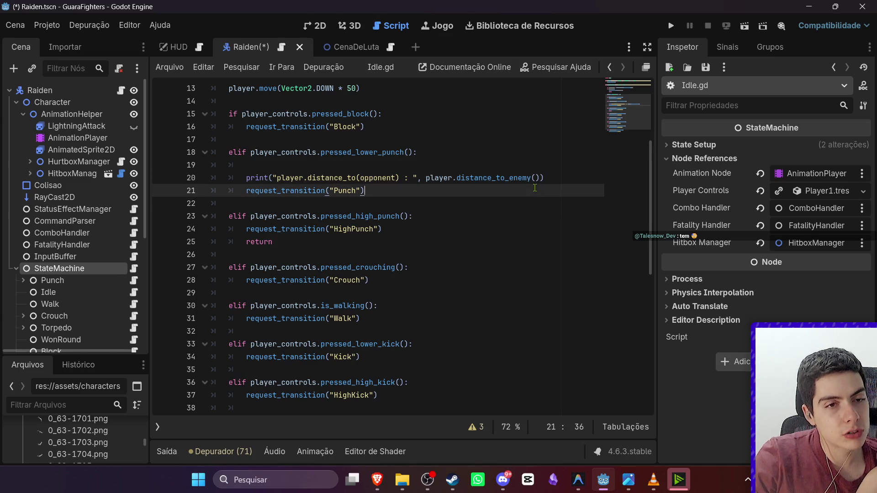
key("ctrl+s")
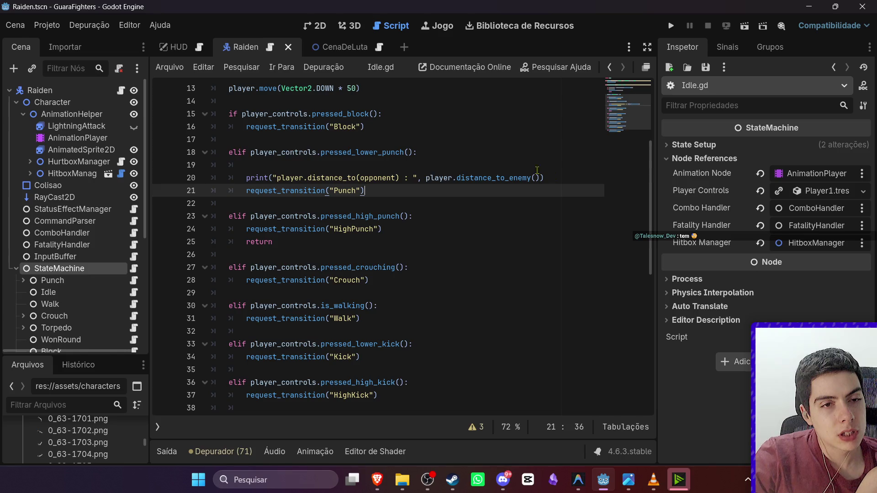
left_click_drag(544, 178, 212, 173)
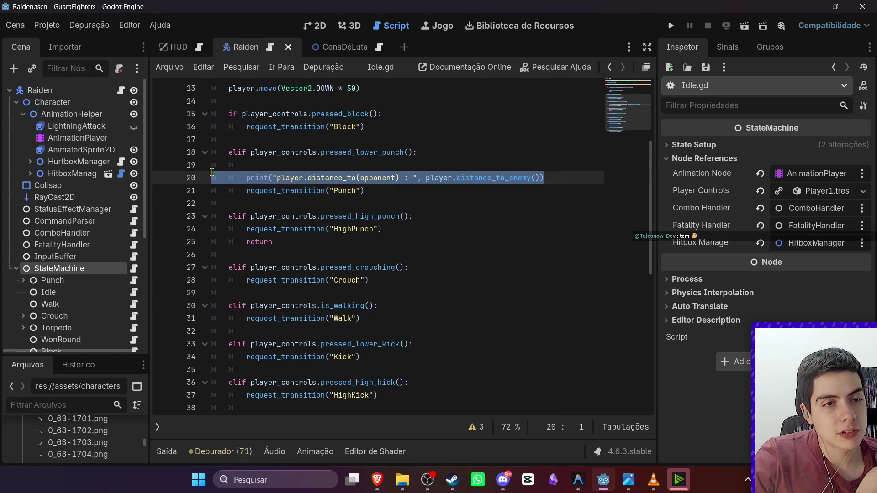
Add a print of player.distance_to_enemy() under Walk.gd's lower-punch check and save
left_click(133, 304)
scroll(389, 270, "down", 4)
scroll(389, 269, "down", 3)
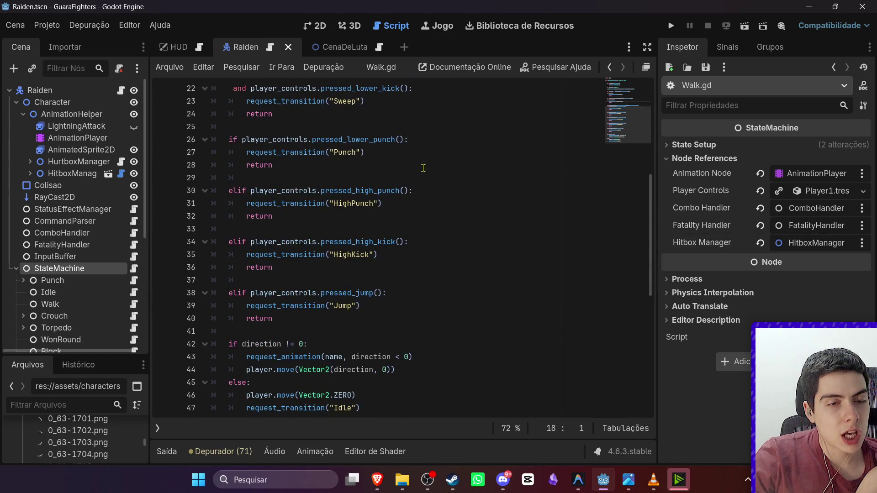
left_click(434, 145)
key("Return")
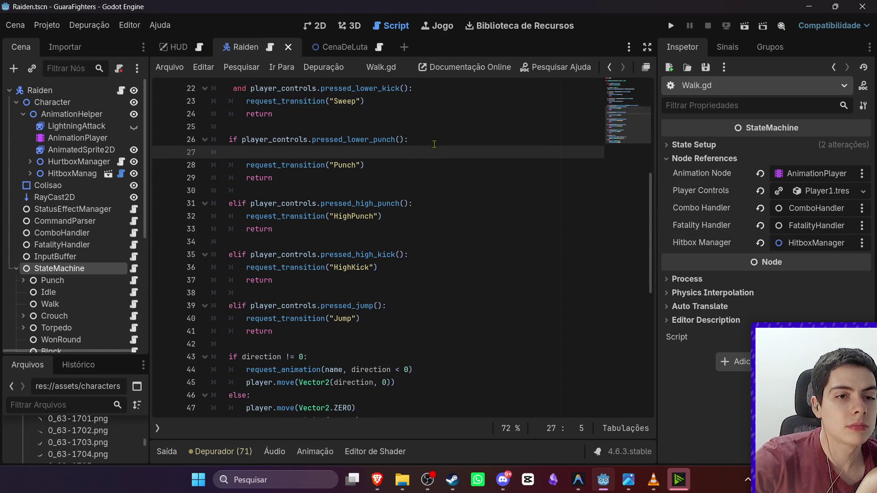
key("ctrl+s")
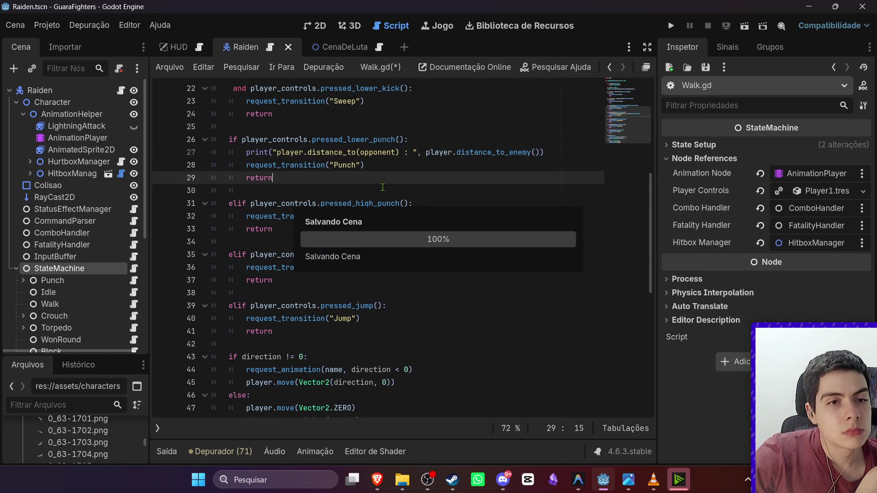
left_click(348, 47)
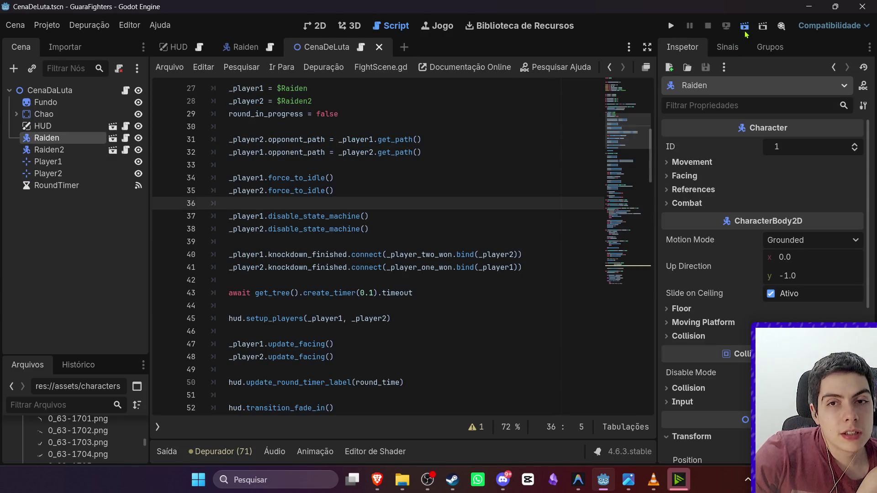
Play the fight scene, walk Raiden to Raiden2 and lower-punch repeatedly, logging distances 141.5 to 83.07
left_click(745, 32)
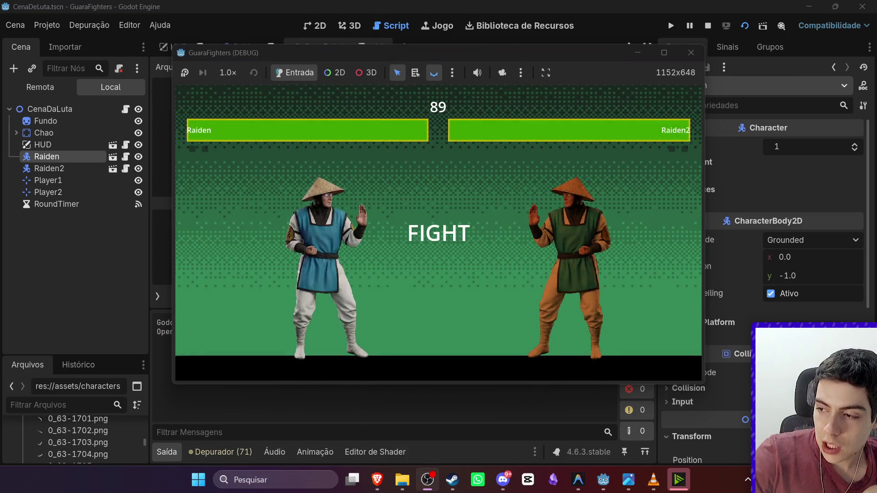
key("d")
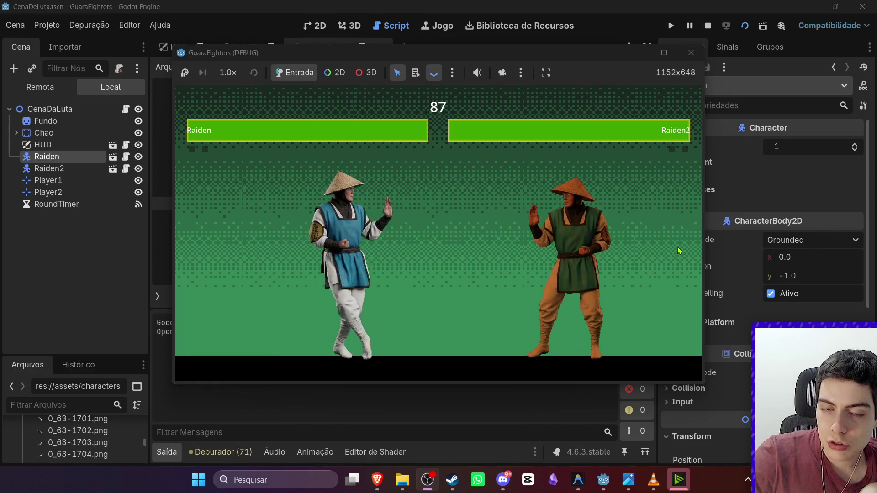
key("d")
key("j")
left_click_drag(478, 53, 660, 62)
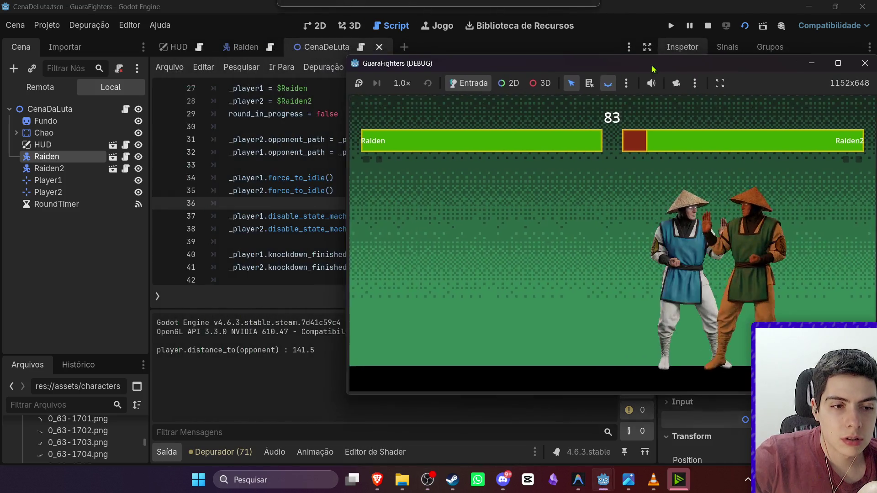
key("j")
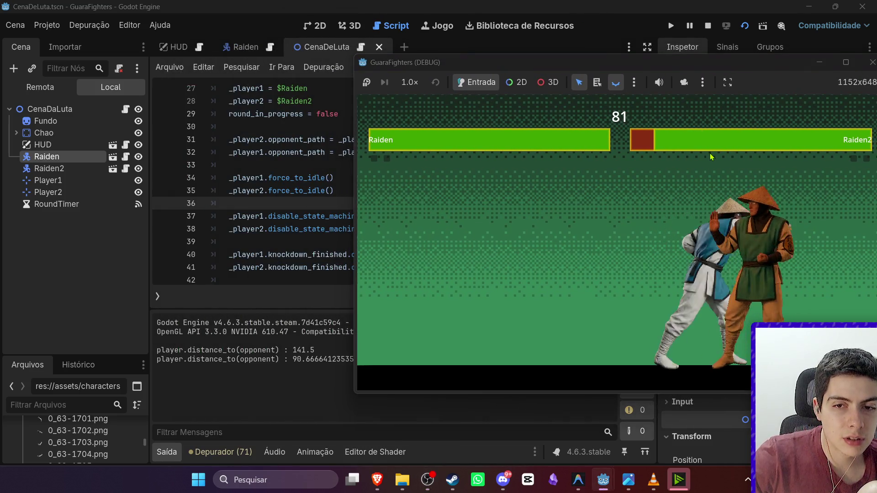
key("j")
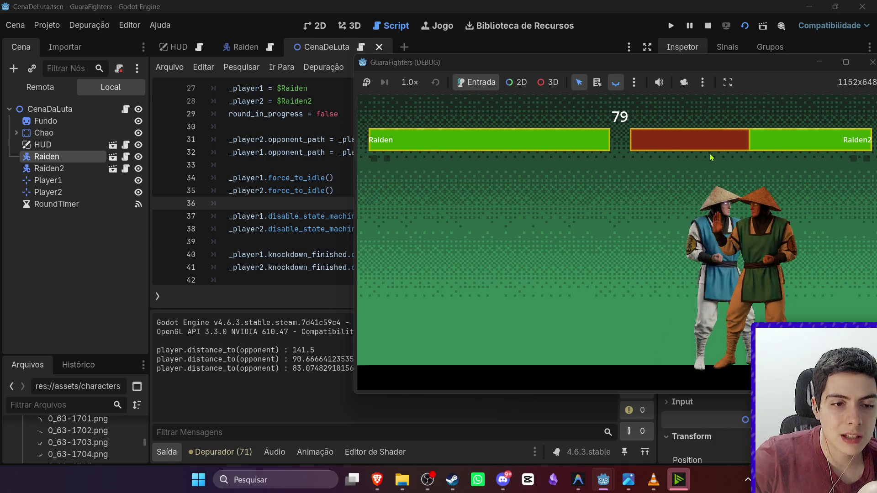
key("j")
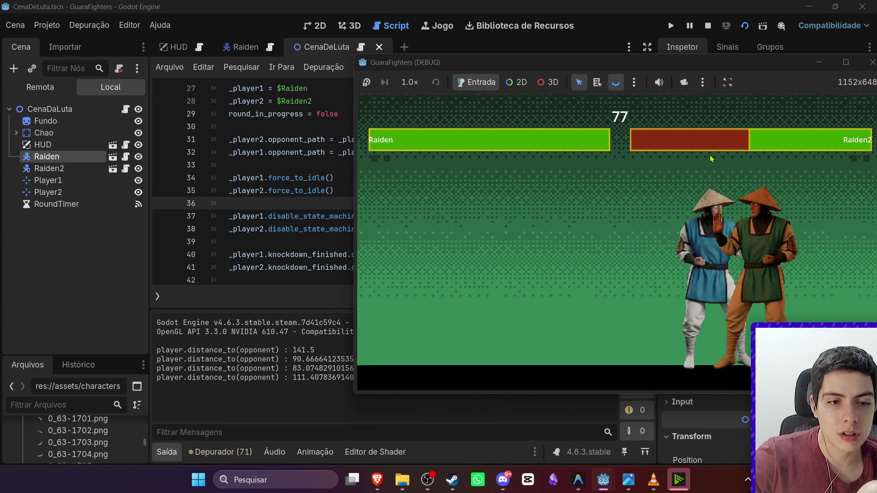
key("j")
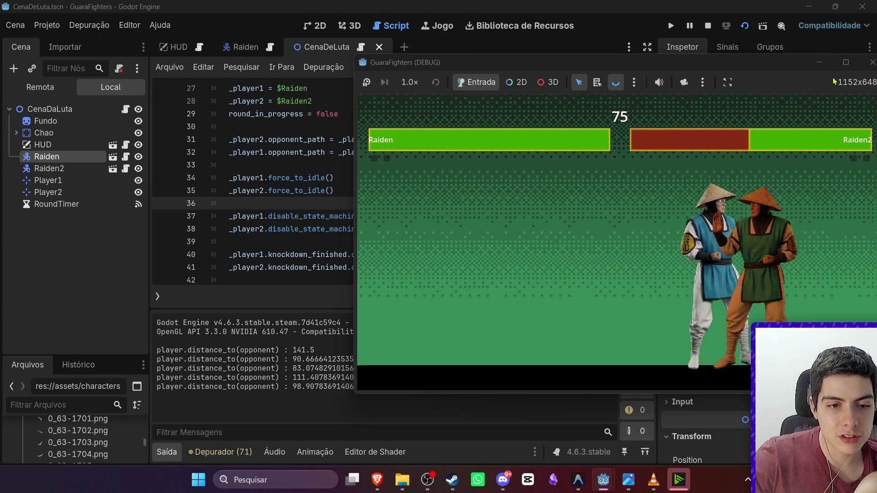
left_click(709, 29)
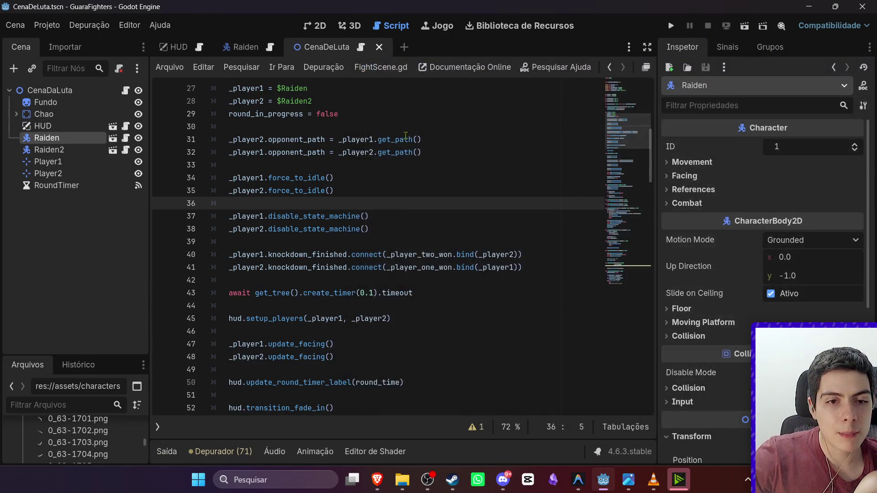
In the Raiden scene, select AnimationPlayer and enlarge the Animation panel
left_click(241, 47)
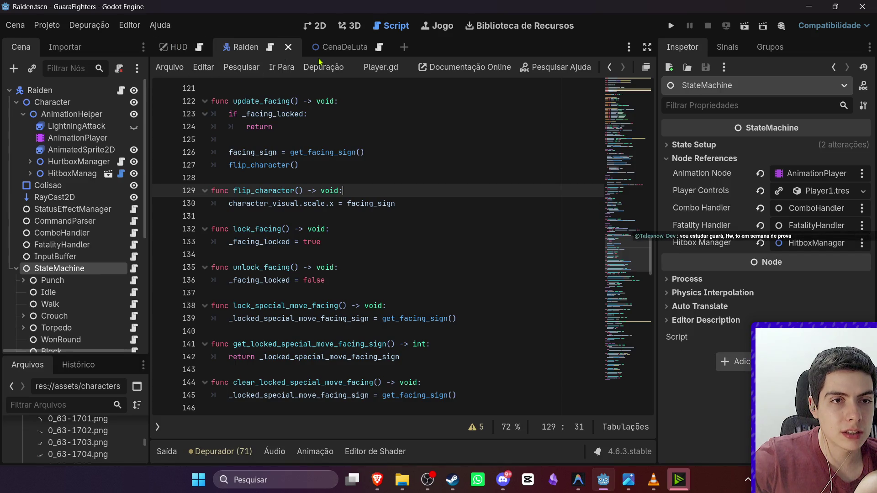
left_click(340, 48)
left_click(240, 49)
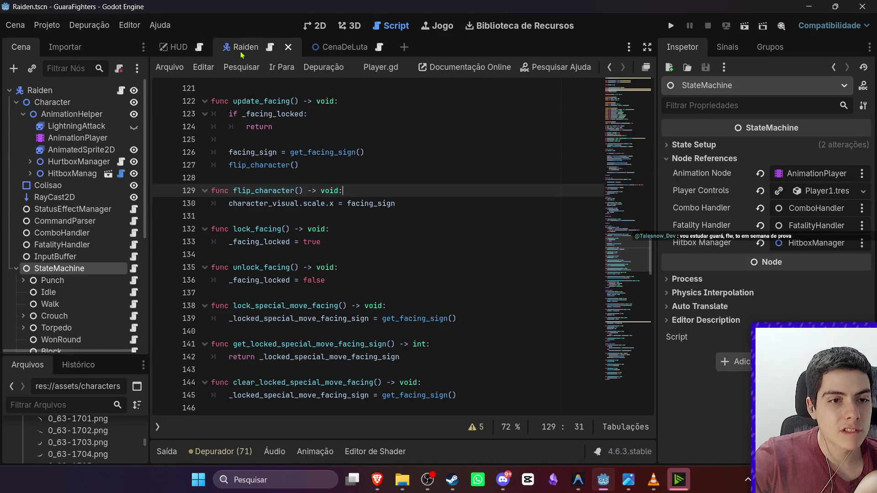
scroll(400, 232, "down", 3)
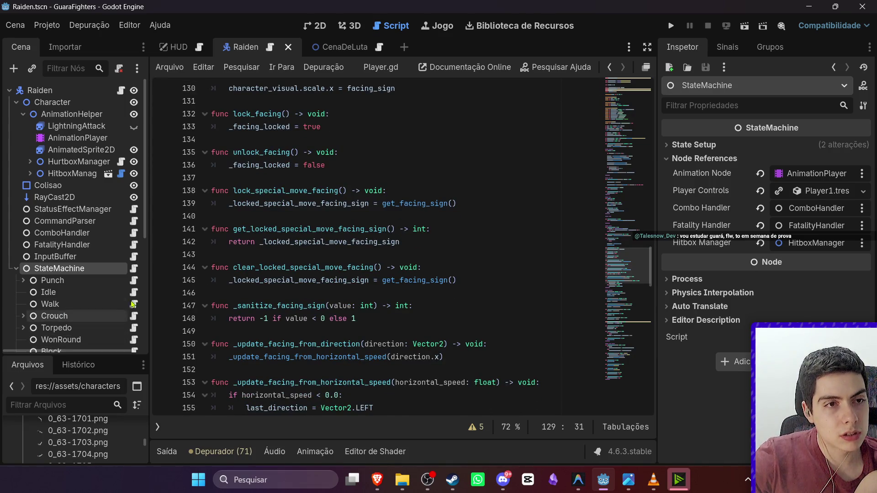
left_click(335, 47)
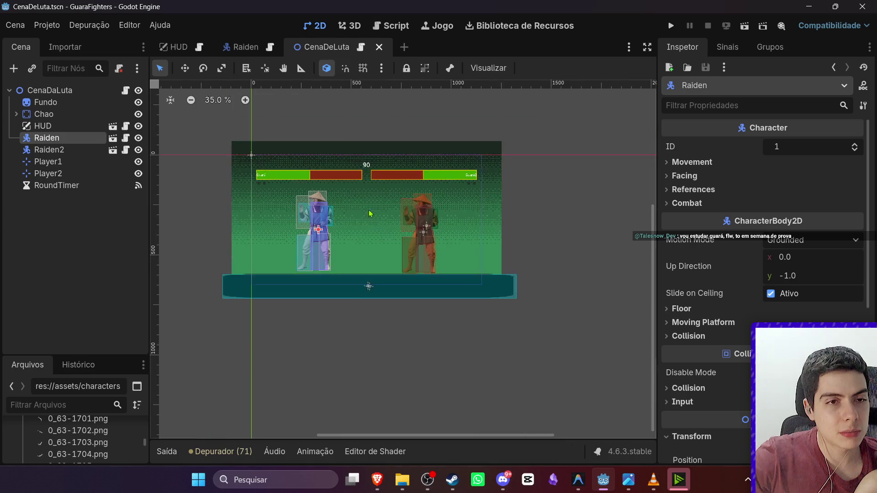
left_click(242, 47)
left_click(78, 138)
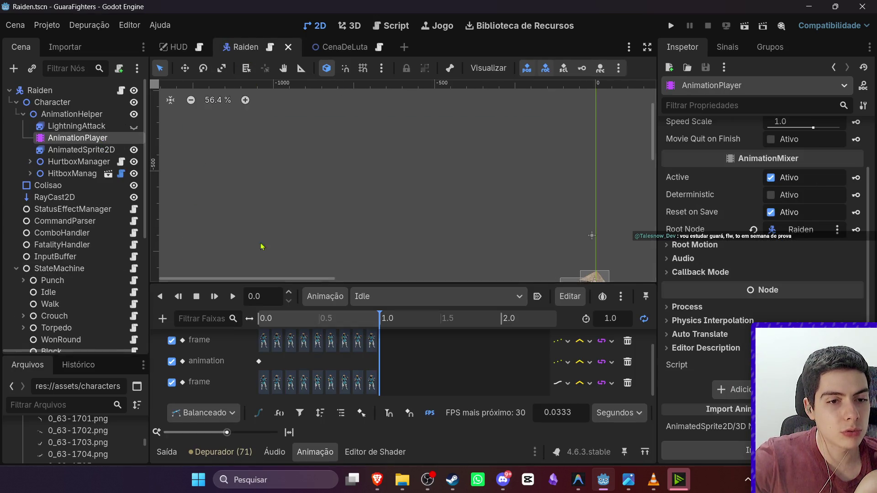
left_click_drag(379, 284, 403, 176)
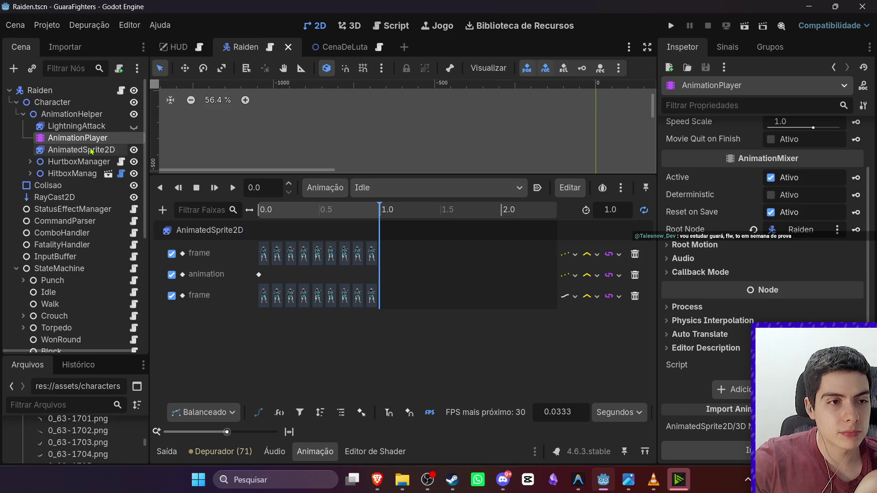
Compare the Grab and Grabbed frames in AnimatedSprite2D's SpriteFrames, then reselect AnimationPlayer
left_click(77, 150)
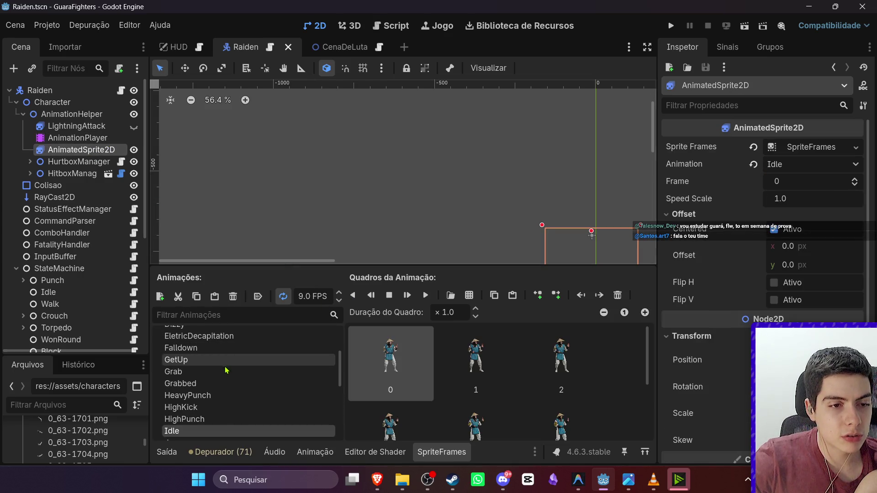
left_click(225, 385)
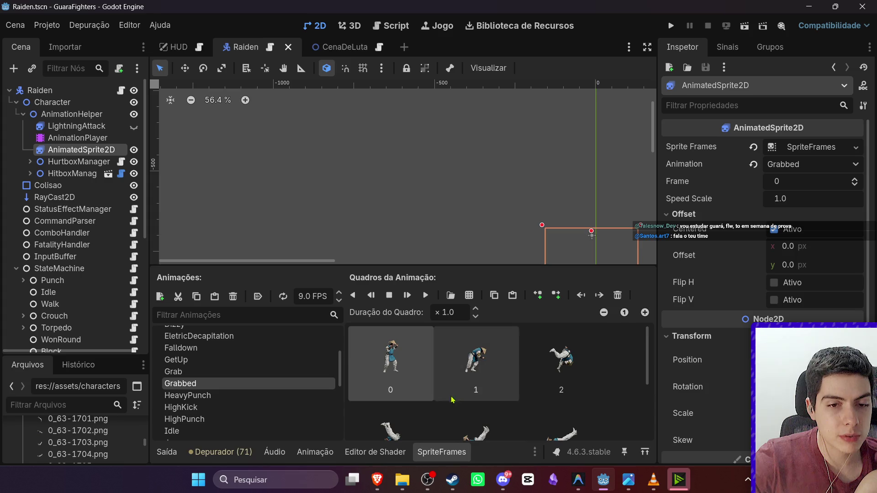
left_click(260, 372)
scroll(445, 378, "down", 2)
scroll(444, 378, "down", 1)
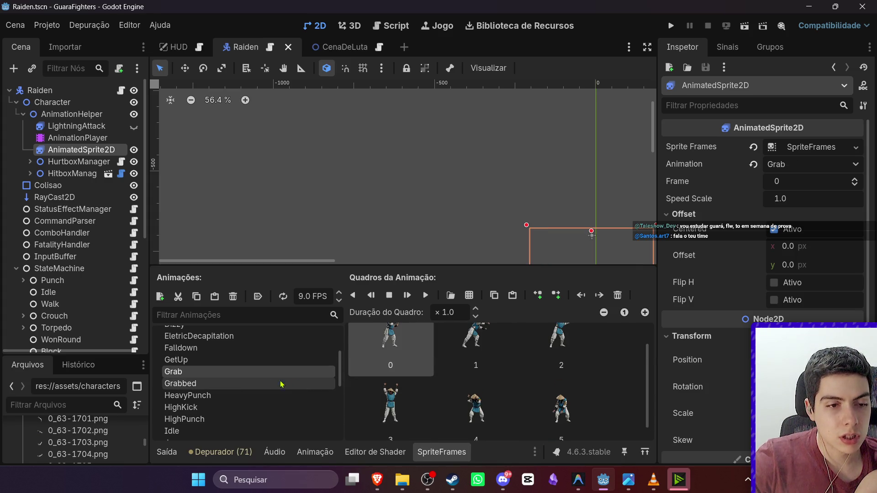
left_click(250, 384)
scroll(487, 391, "up", 1)
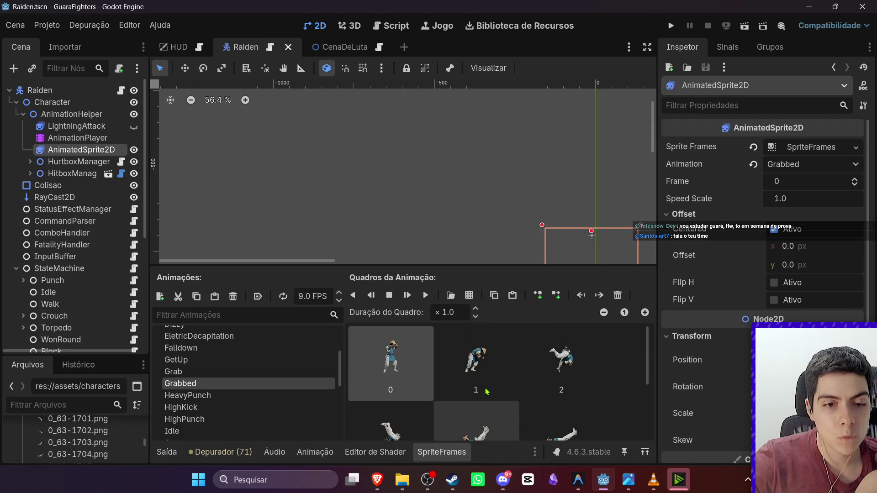
left_click(256, 372)
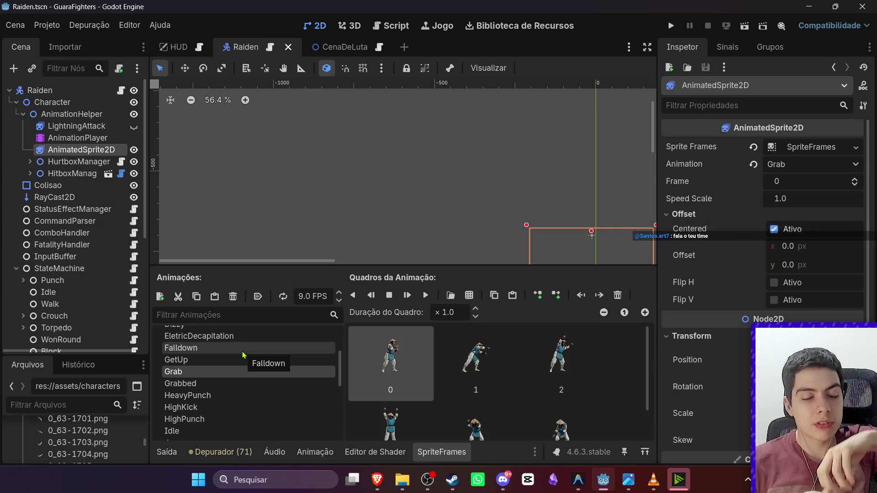
left_click(78, 138)
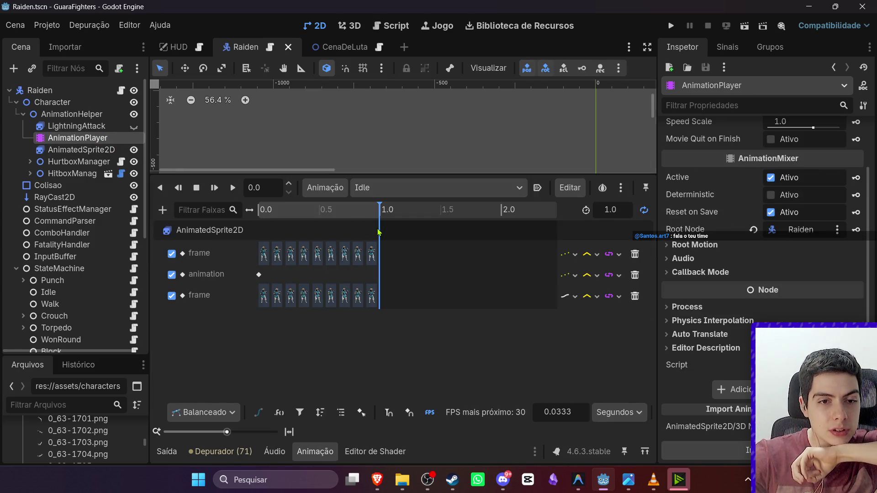
Load the 0.666 s Grab animation into the animation editor and scrub its timeline
left_click(372, 188)
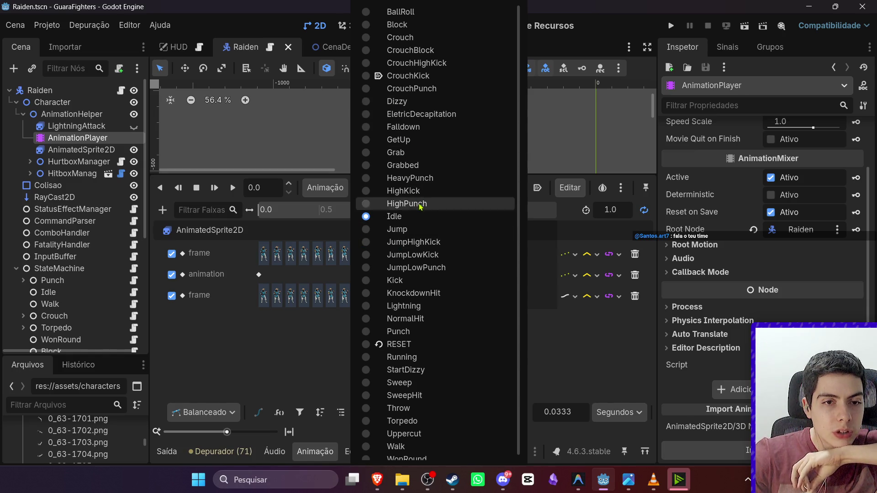
left_click(393, 152)
left_click(270, 210)
left_click_drag(271, 212, 275, 211)
scroll(416, 152, "down", 6)
scroll(416, 152, "up", 5)
scroll(414, 114, "up", 2)
scroll(414, 115, "down", 2)
mouse_move(274, 210)
left_mouse_down()
mouse_move(289, 211)
mouse_move(281, 213)
left_mouse_up()
Select Grab's third frame keyframe, check its time, then open the Grab state's Grab.gd script
left_click(293, 254)
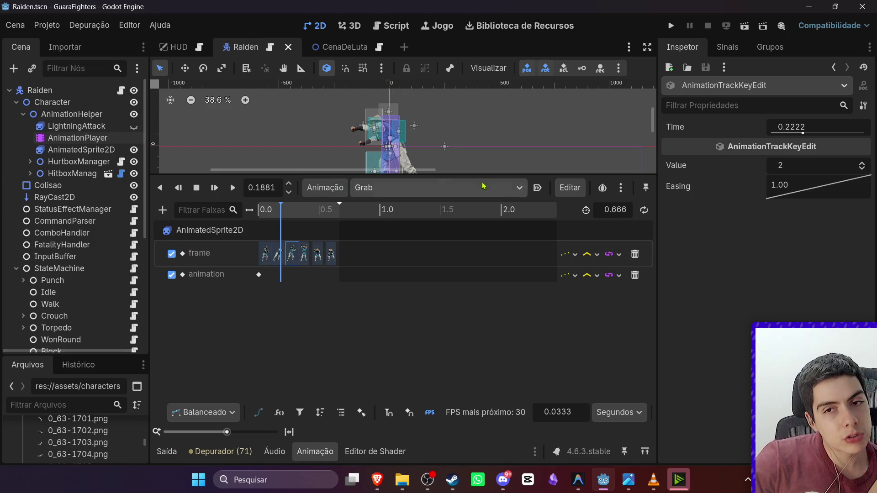
left_click(797, 128)
left_click(514, 141)
scroll(126, 275, "down", 5)
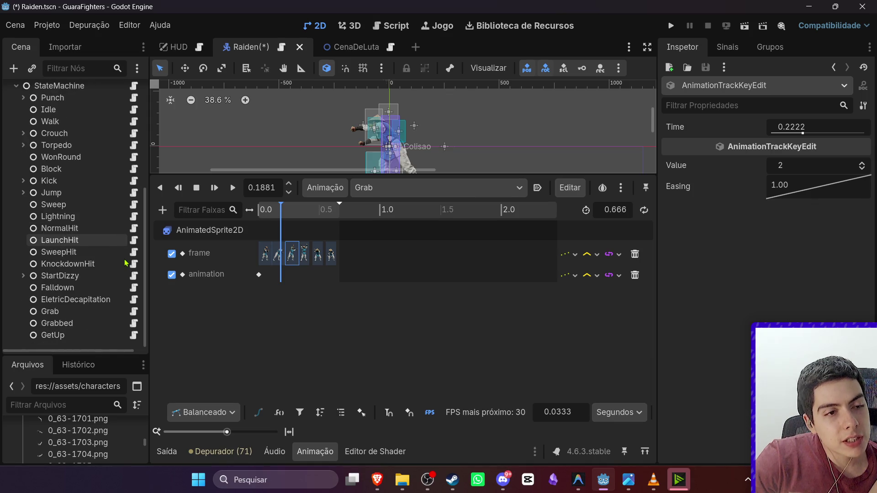
left_click(134, 311)
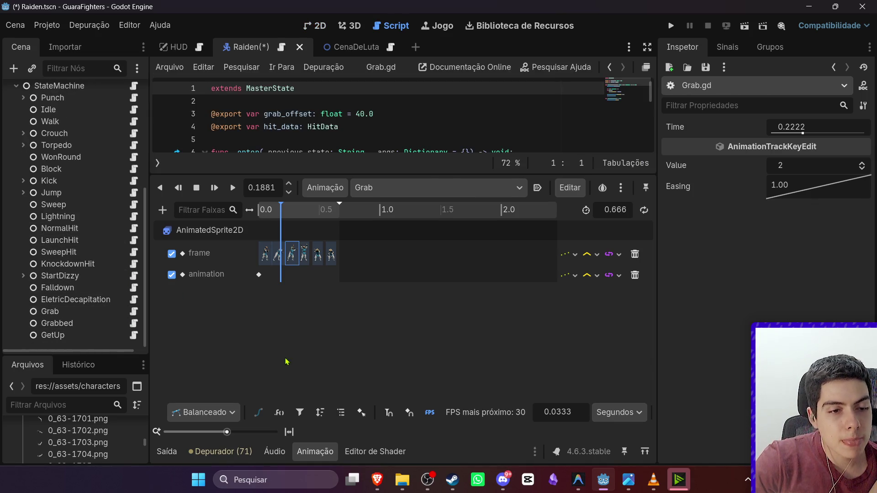
Give Grab.gd the full editor area and start a new line after the hit_data block
left_click(319, 451)
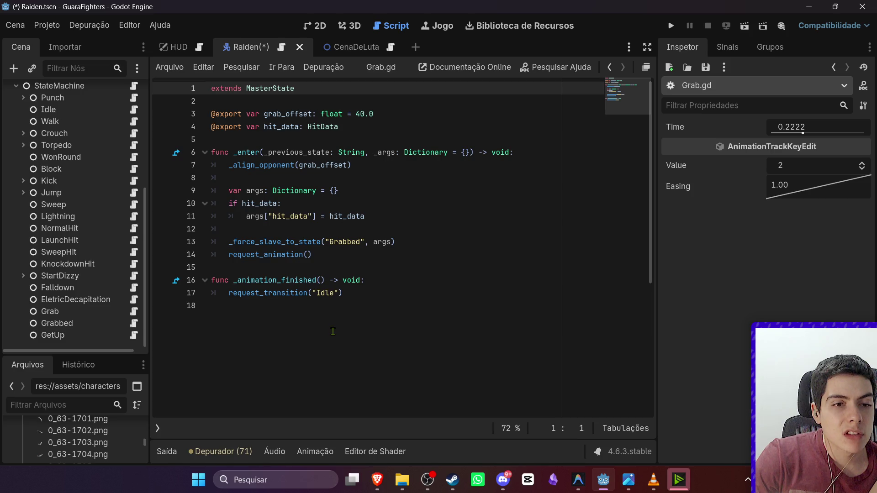
left_click(392, 229)
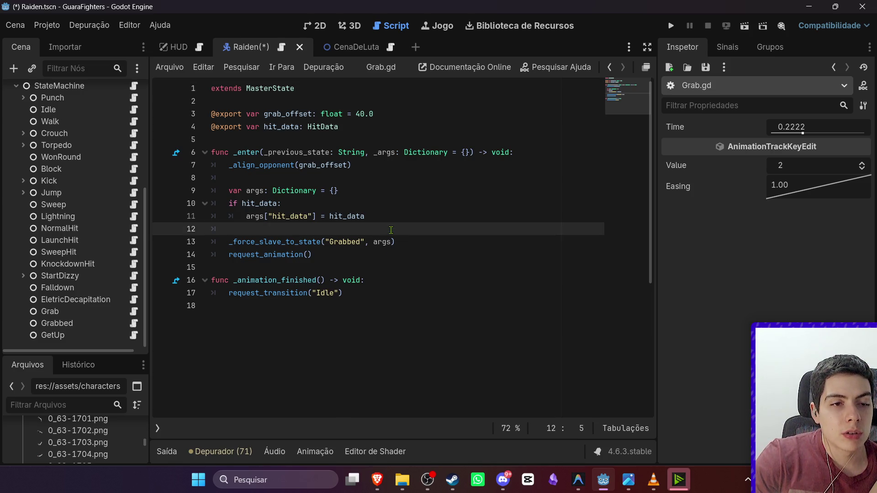
key("Return")
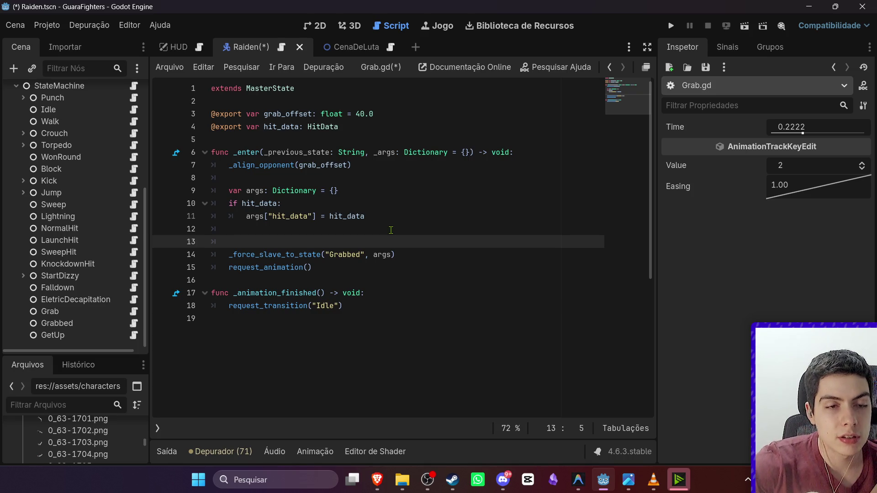
type("get_")
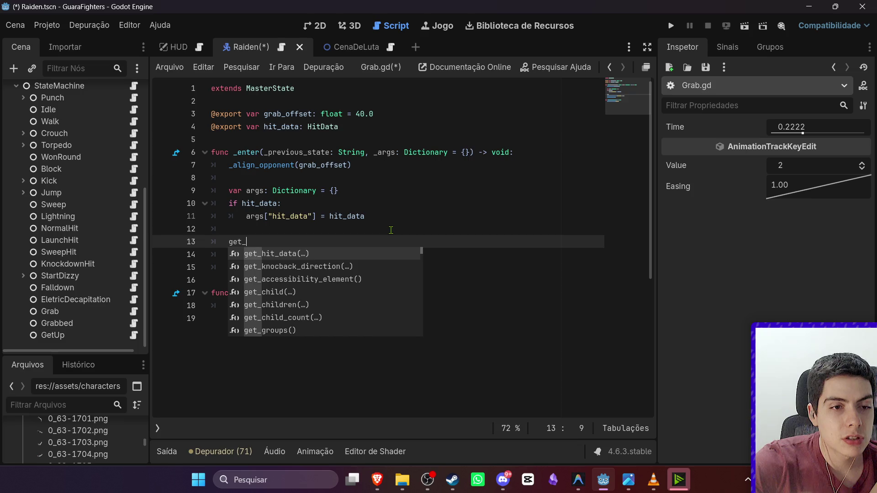
key("BackSpace")
key("BackSpace")
key("BackSpace")
type("await get")
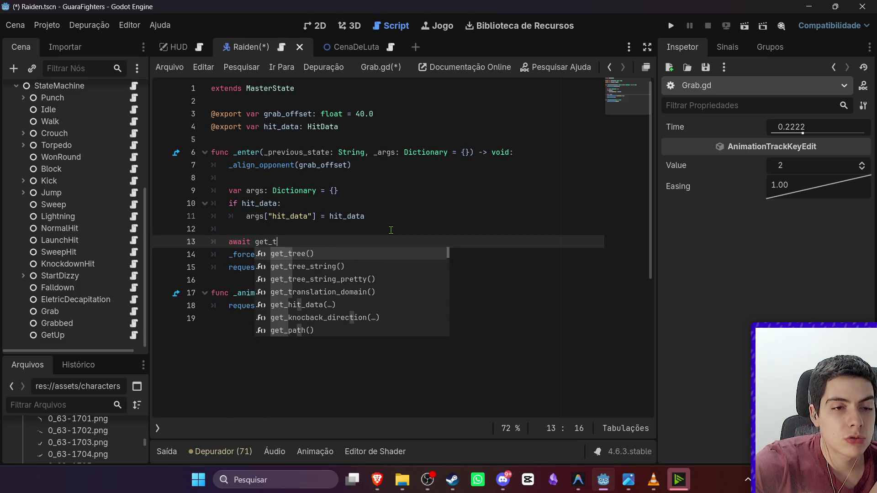
key("BackSpace")
key("BackSpace")
key("BackSpace")
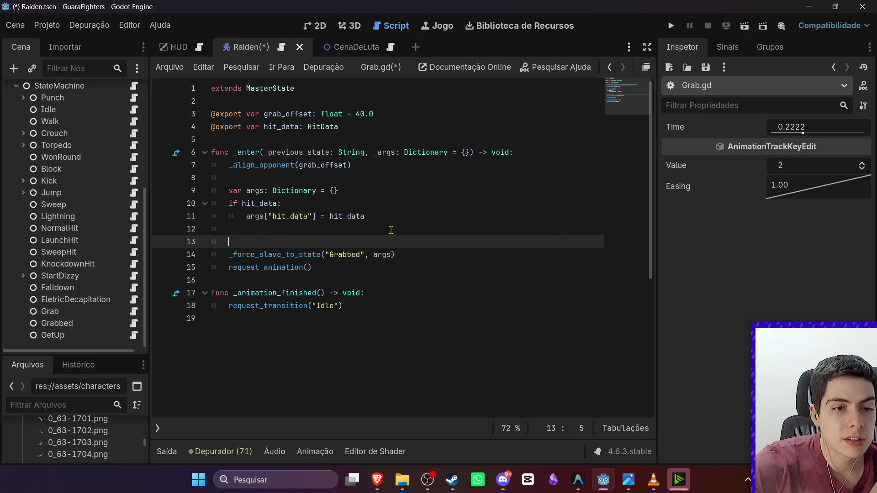
Move the request_animation() call above the _force_slave_to_state Grabbed transition
left_click_drag(312, 254, 228, 255)
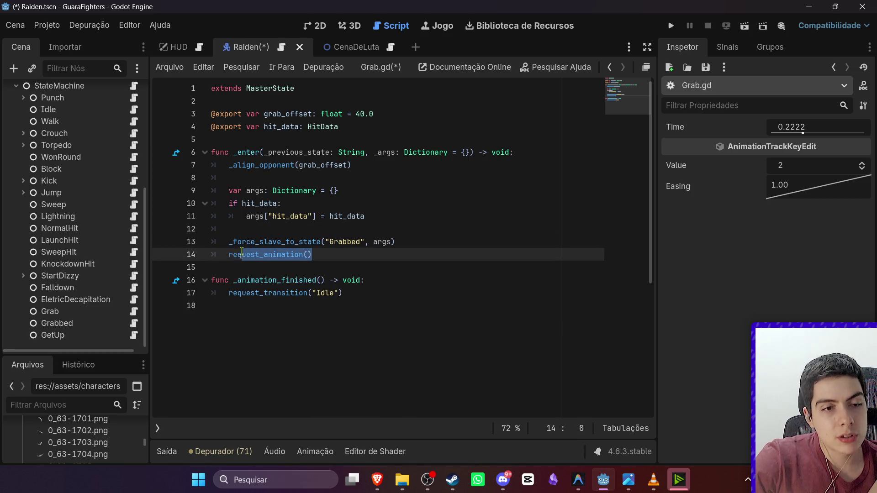
key("ctrl+x")
left_click(253, 235)
key("Return")
key("ctrl+v")
key("Down")
key("Down")
key("BackSpace")
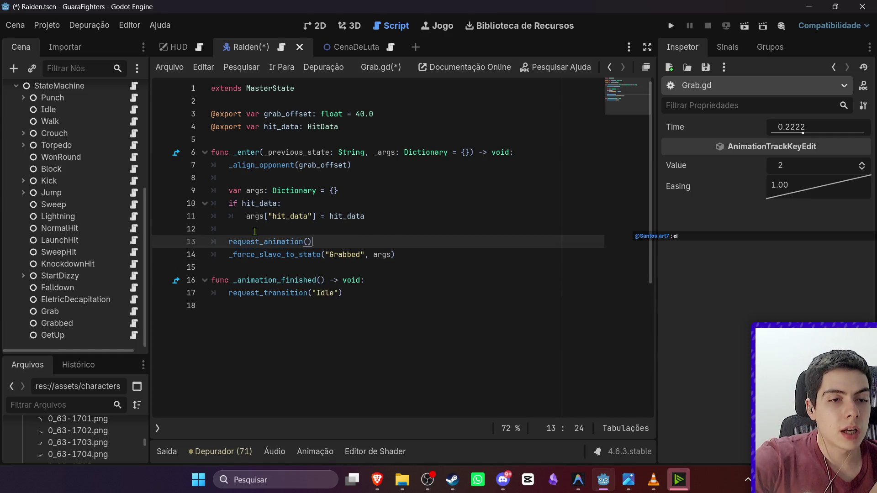
key("alt+Up")
key("ctrl+v")
key("ctrl+z")
Insert 'await get_tree().create_timer(...).timeout' between the two calls and save Grab.gd
key("Tab")
type("await g")
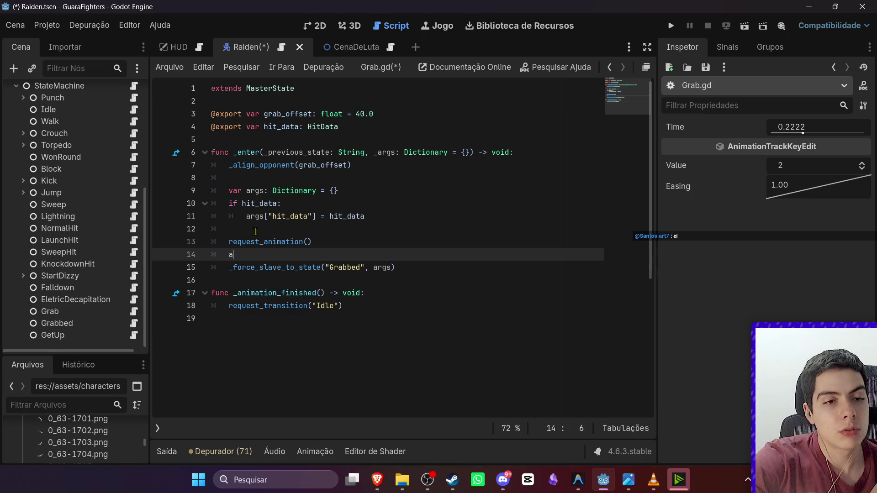
type("et_tree.")
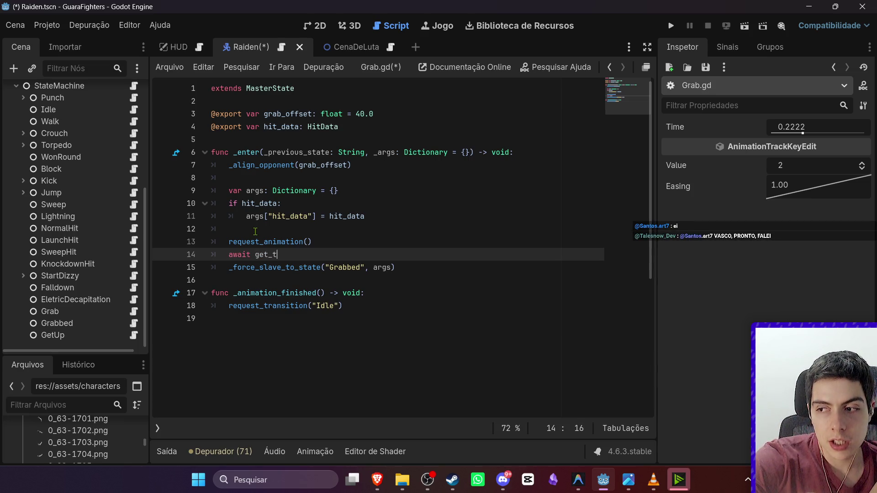
key("BackSpace")
type("().create")
key("Return")
type("0.22")
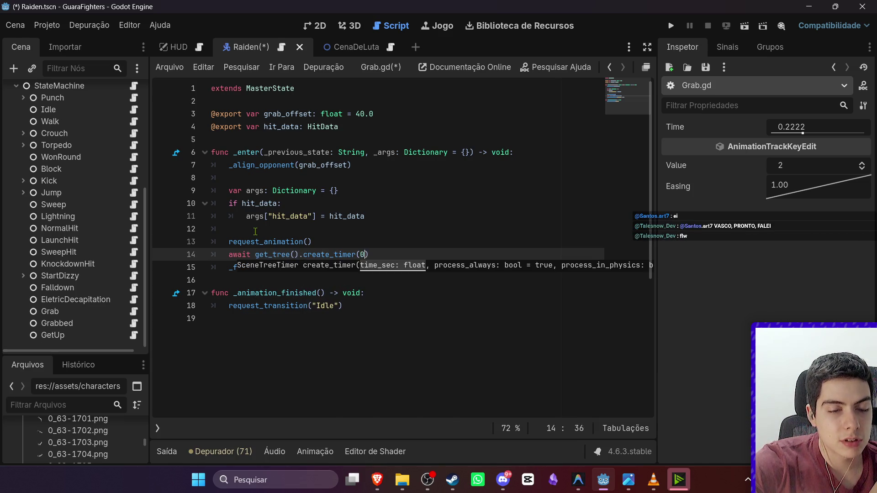
type("22")
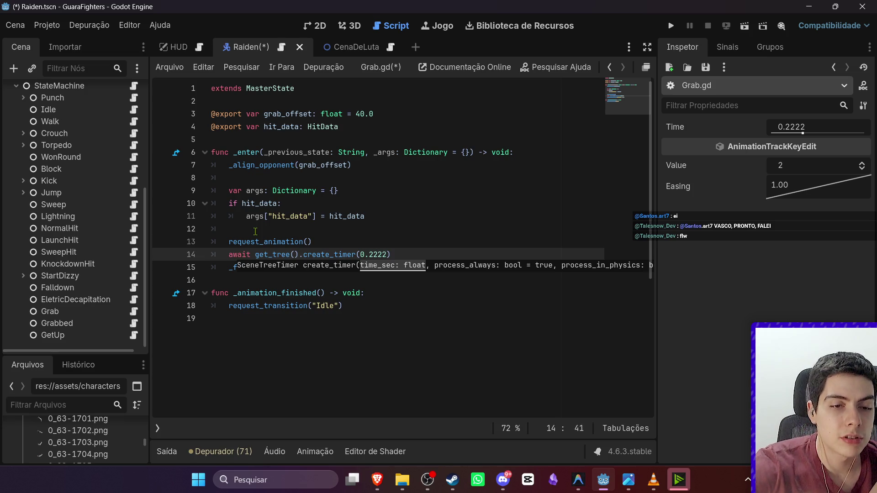
type(").t")
key("Return")
left_click(255, 231)
key("ctrl+s")
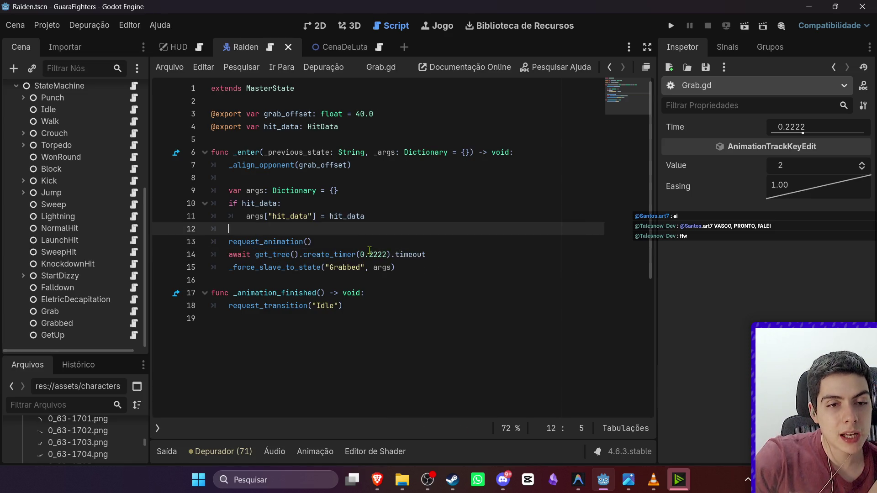
Shorten the timer duration to 0.21, review the _enter code, and select the Grabbed node
left_click_drag(387, 254, 380, 254)
key("BackSpace")
key("BackSpace")
type("1")
left_click(400, 242)
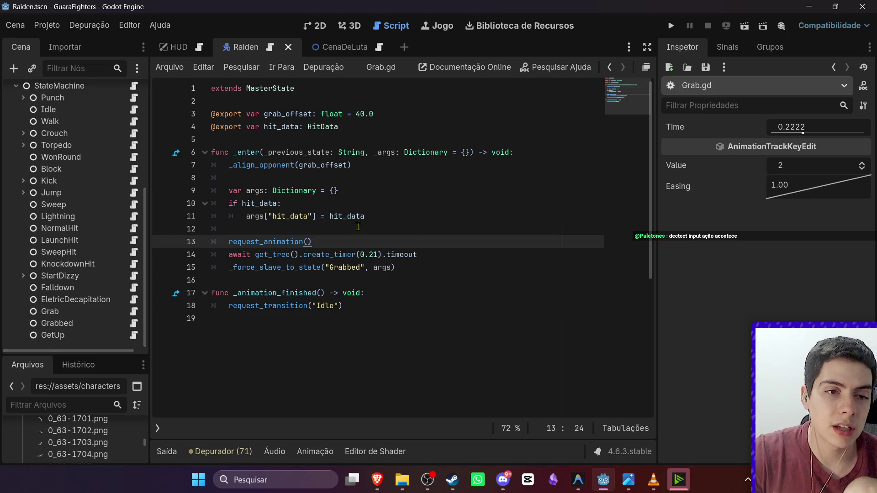
left_click(400, 211)
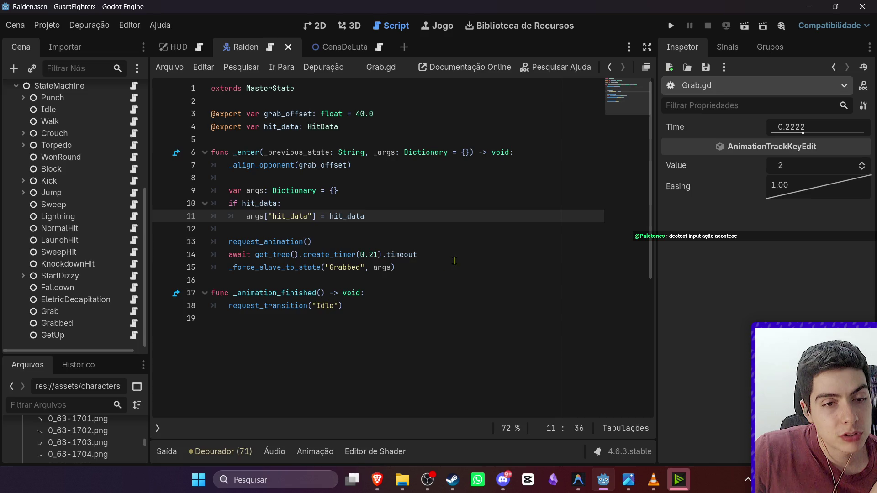
left_click(401, 254)
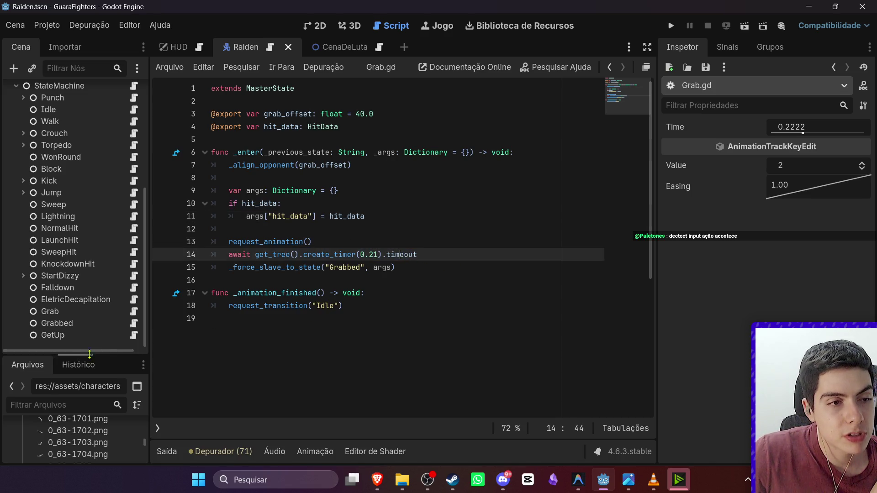
left_click(71, 324)
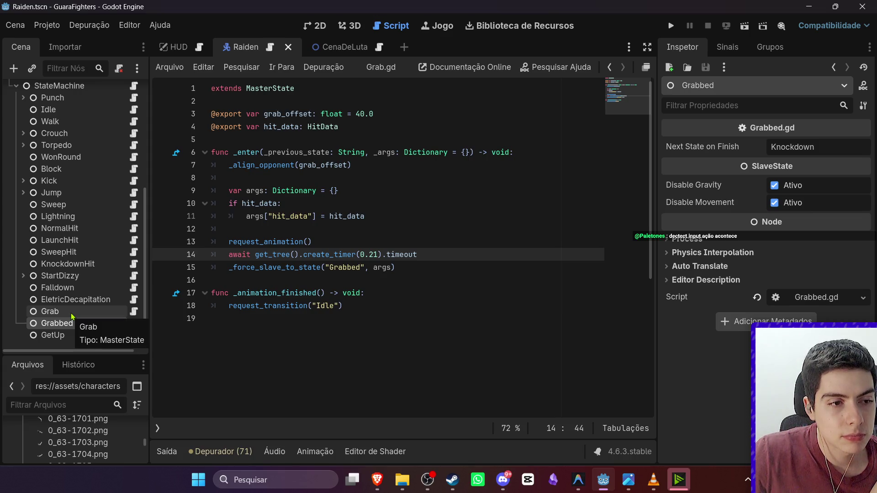
Set Grabbed's Next State on Finish to GetUp, save, and peek at the SlaveState base script
double_click(830, 151)
type("GetUp")
key("ctrl+s")
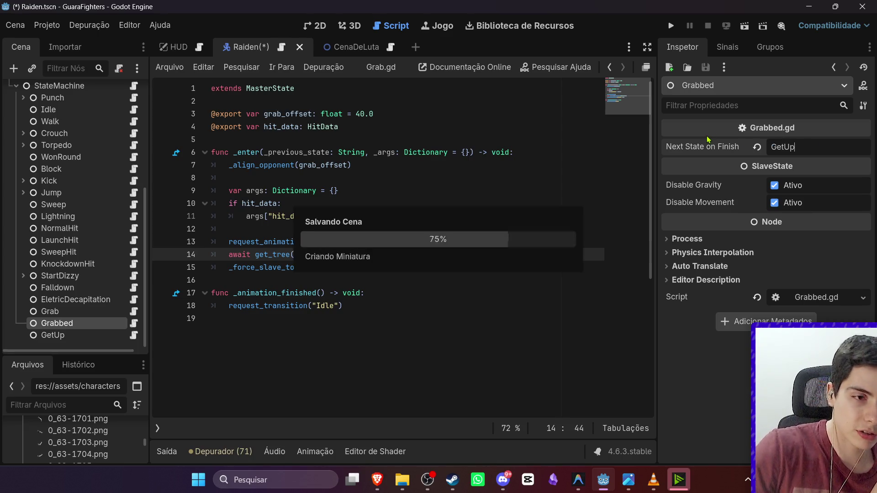
left_click(134, 323)
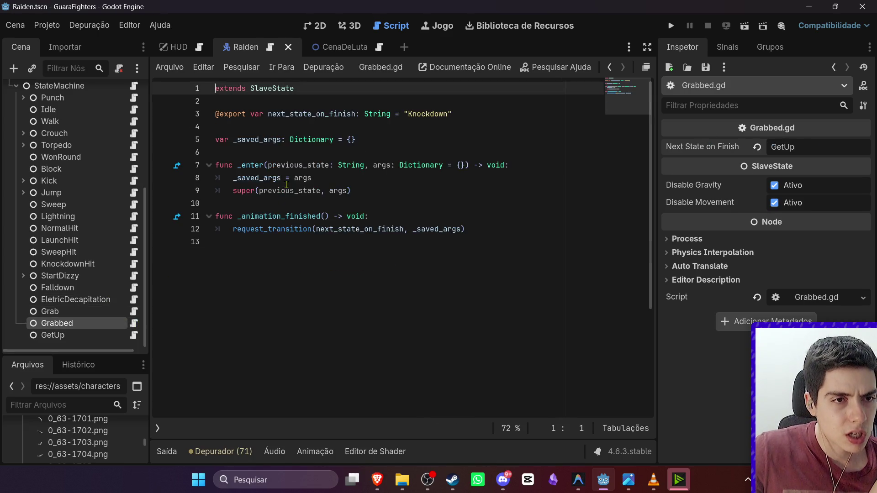
left_click(273, 89, "ctrl")
scroll(388, 256, "down", 1)
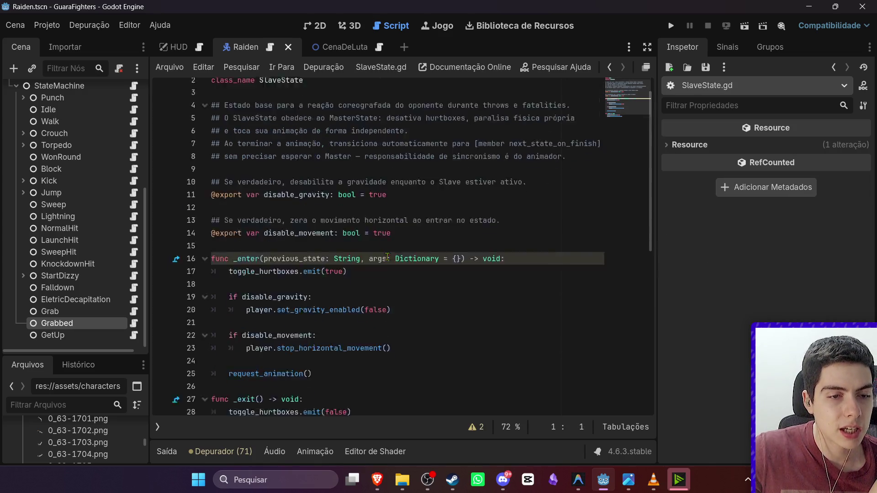
scroll(387, 257, "down", 1)
Reopen Grabbed.gd and look over its functions and the Node documentation popup
left_click(92, 323)
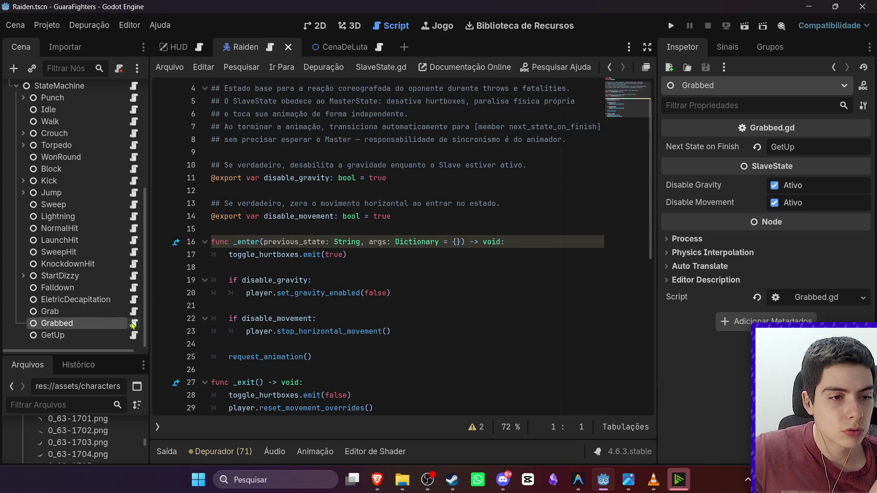
left_click(134, 323)
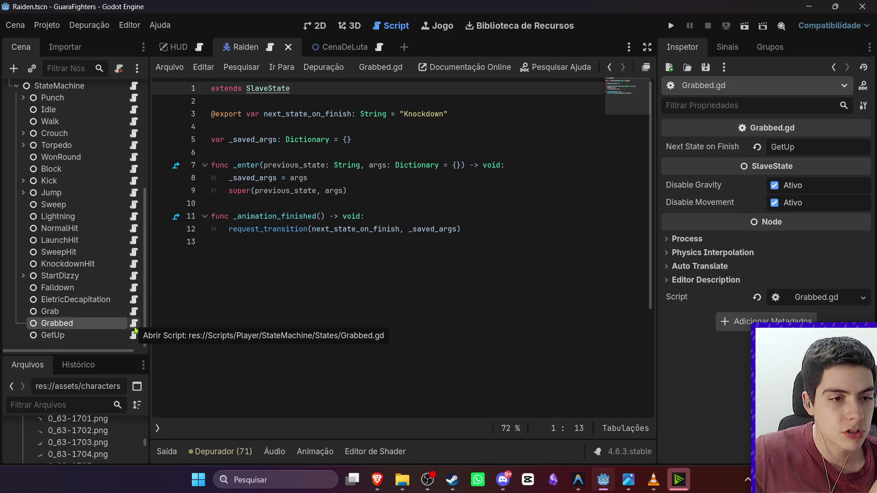
mouse_move(429, 242)
left_mouse_down()
mouse_move(219, 164)
mouse_move(219, 153)
left_mouse_up()
left_click(416, 240)
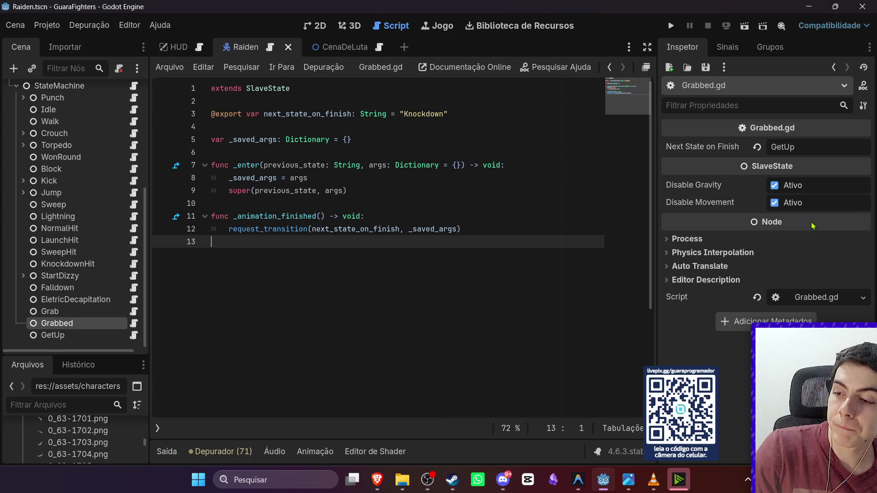
mouse_move(813, 226)
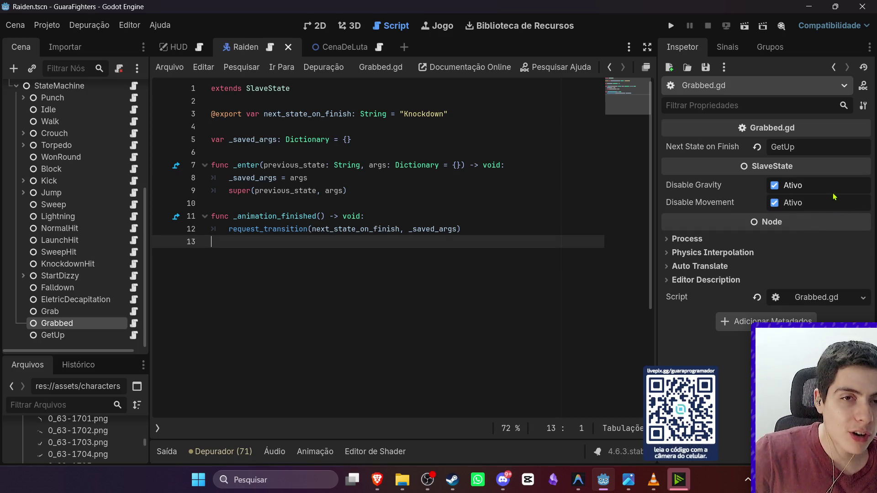
mouse_move(668, 225)
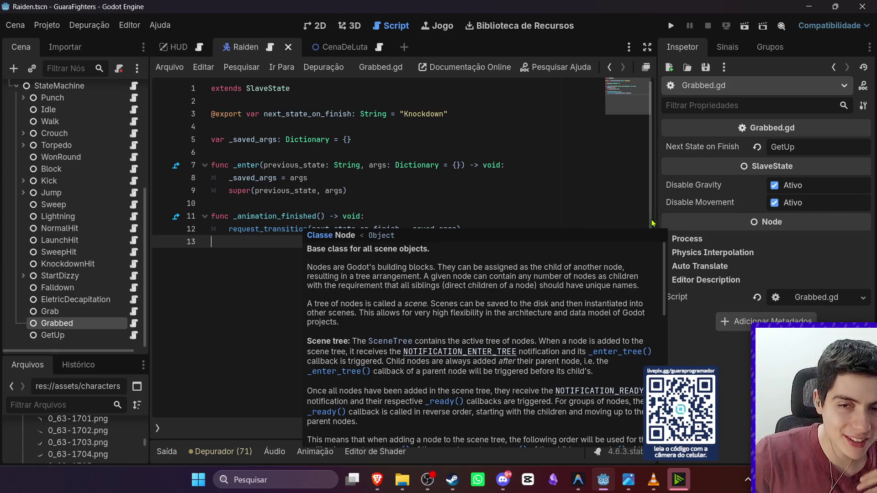
left_click(486, 192)
Step through the Grabbed.gd lines around the _enter signature and save the scene
key("Up")
key("Down")
key("Up")
key("Down")
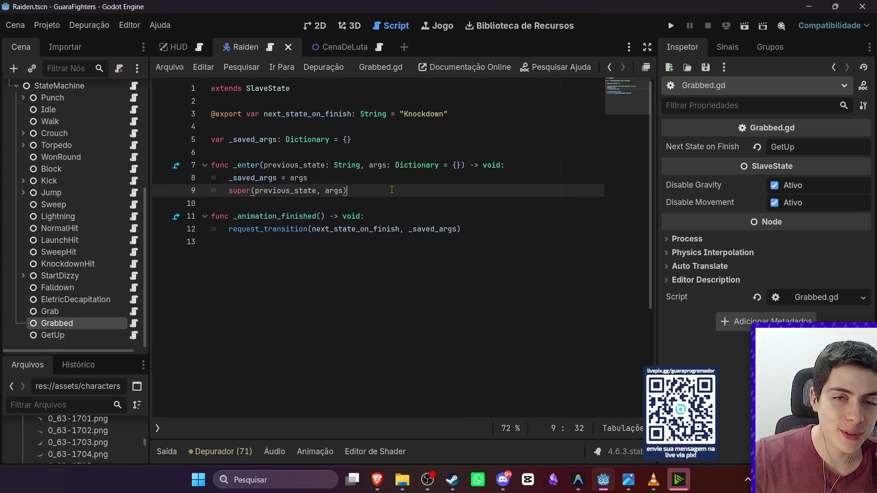
key("Up")
key("Down")
key("Up")
key("Down")
key("Up")
key("Down")
key("Up")
key("Down")
left_click(426, 166)
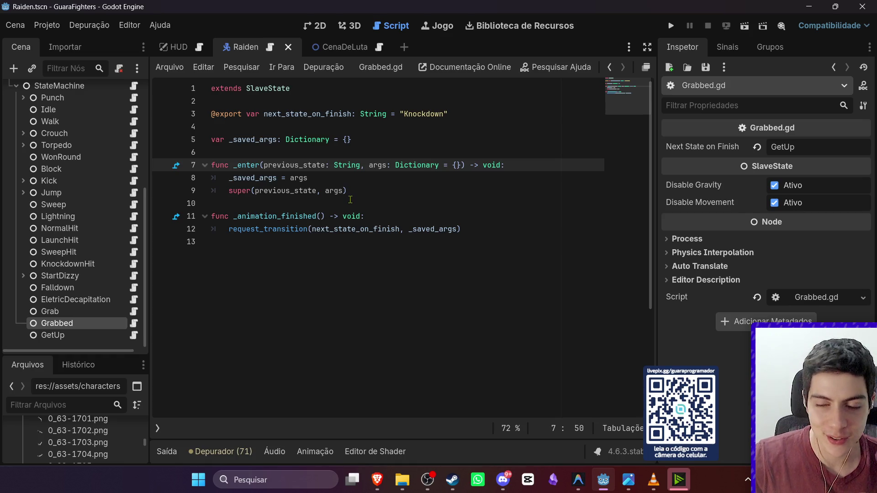
key("ctrl+s")
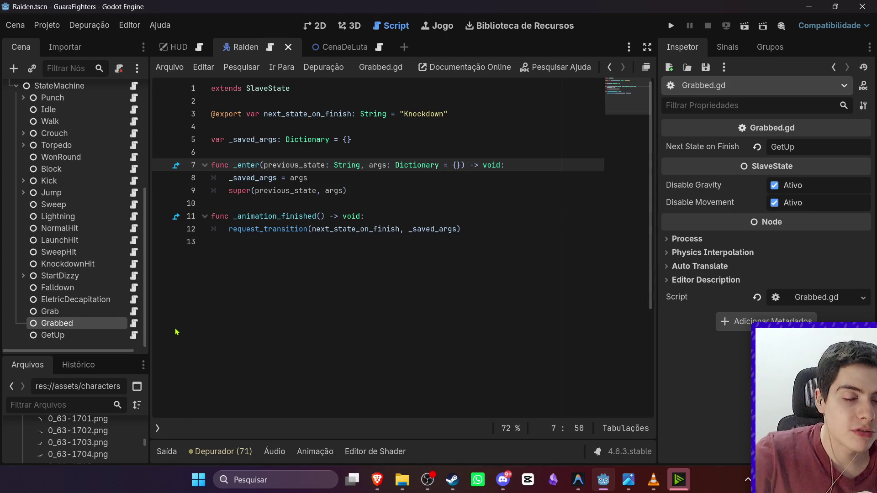
Inspect the parent SlaveState script, then show Raiden's scene in the 2D viewport
left_click(283, 89, "ctrl")
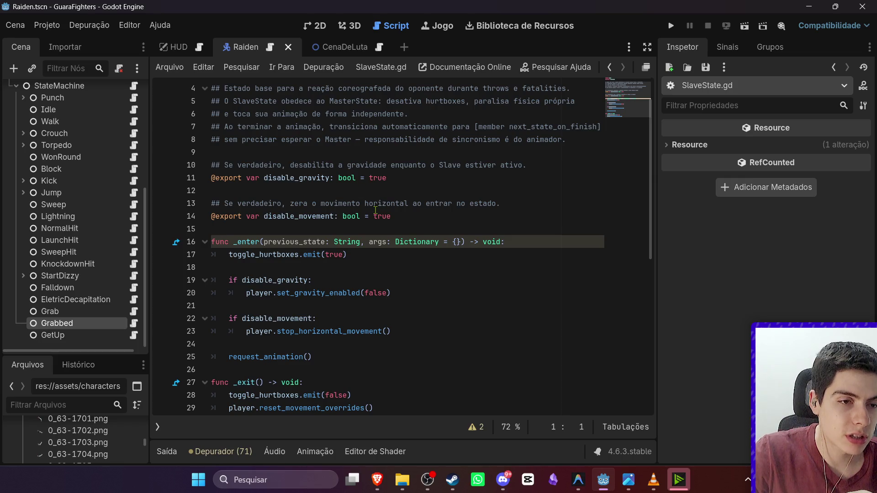
scroll(374, 209, "down", 2)
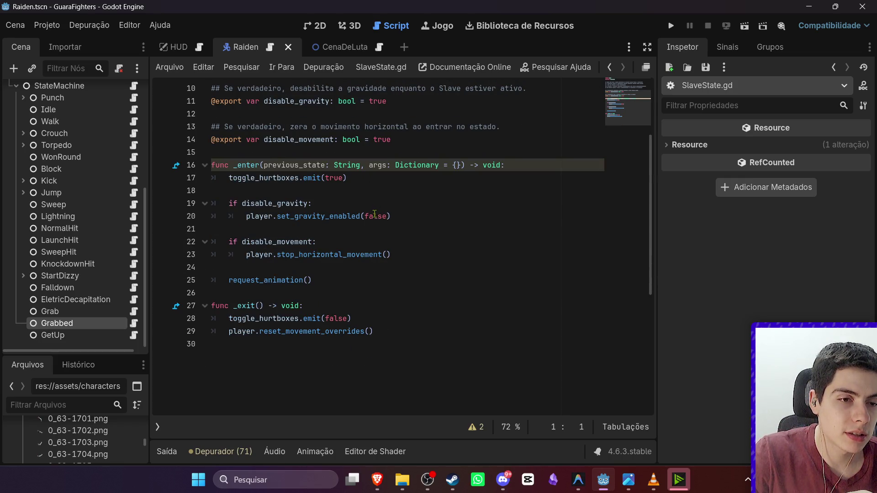
left_click(352, 273)
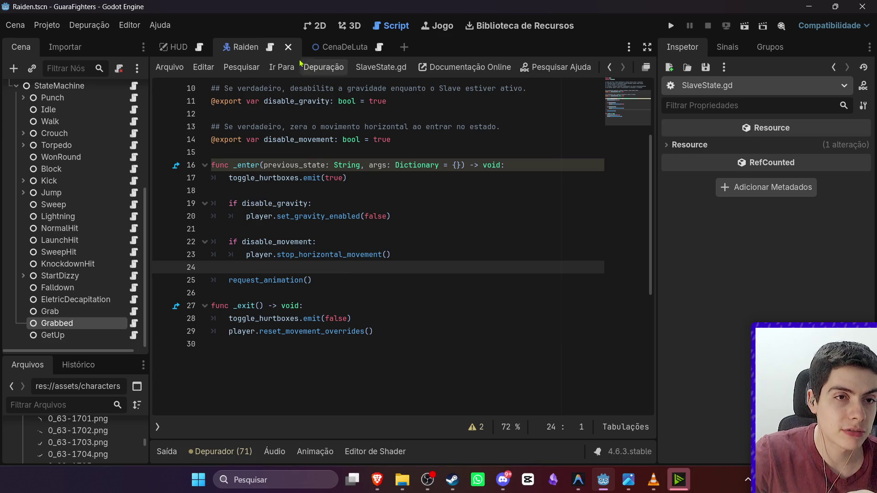
left_click(315, 25)
scroll(360, 158, "up", 8)
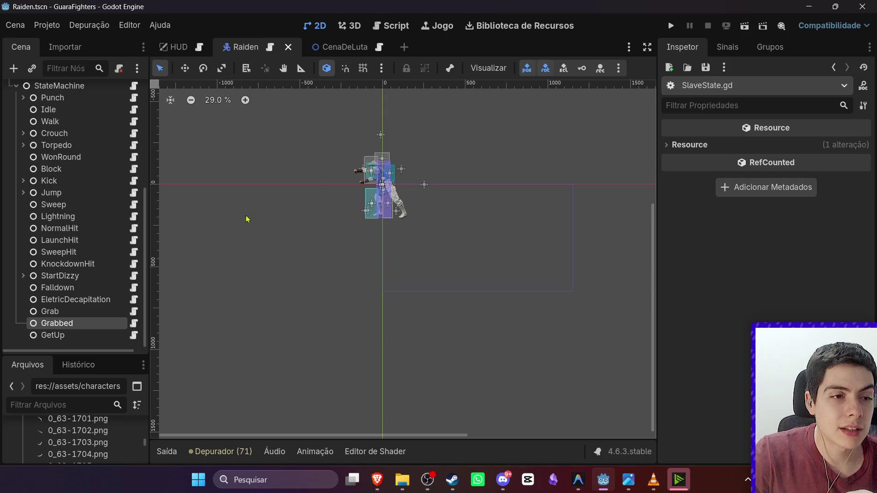
In Idle.gd, add 'if player.distance_to_enemy() < 100:' above the lower-punch print line
scroll(118, 284, "up", 5)
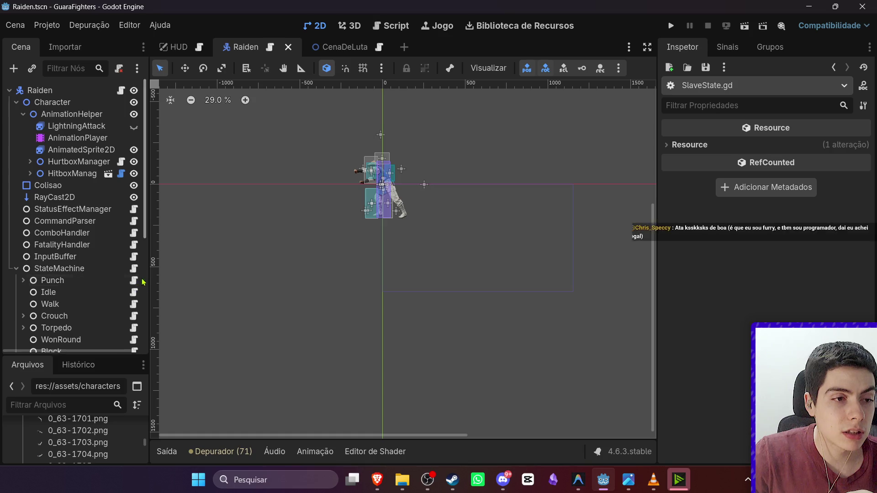
left_click(133, 292)
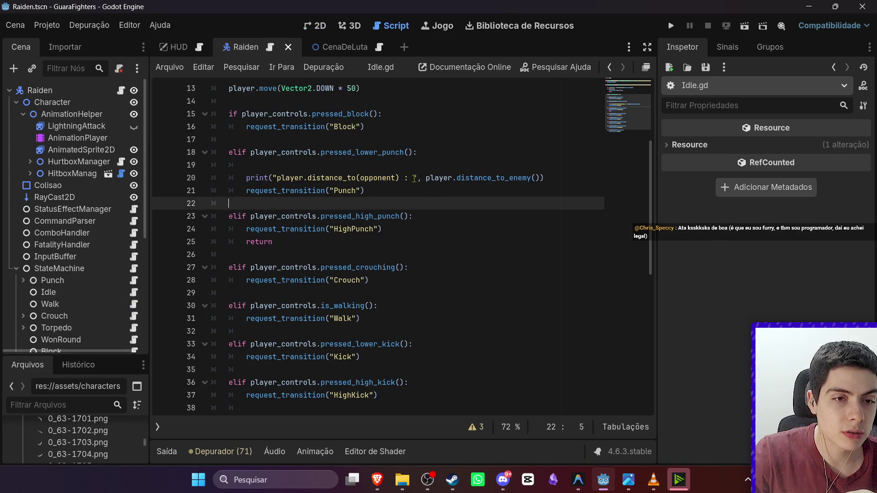
left_click(408, 166)
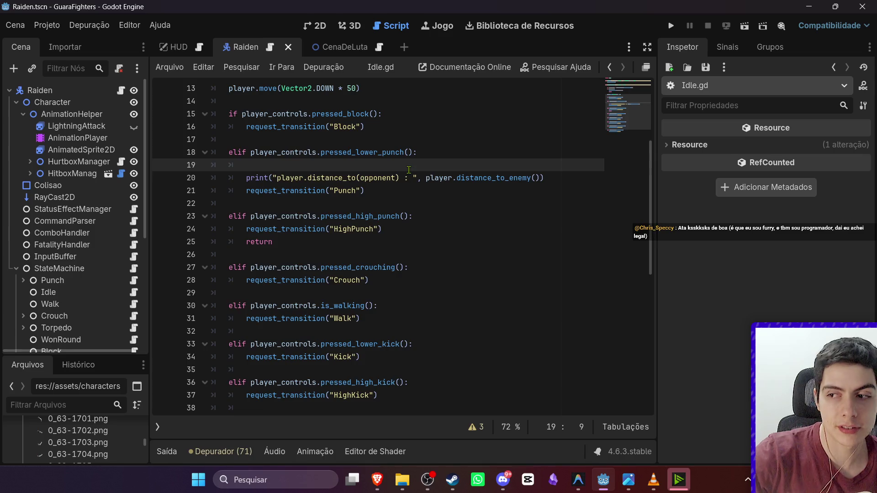
key("Return")
type("if ")
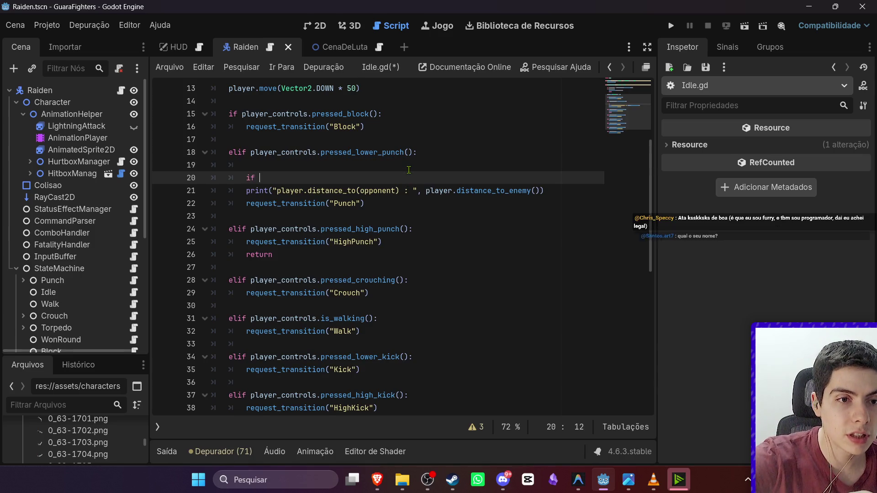
type("play")
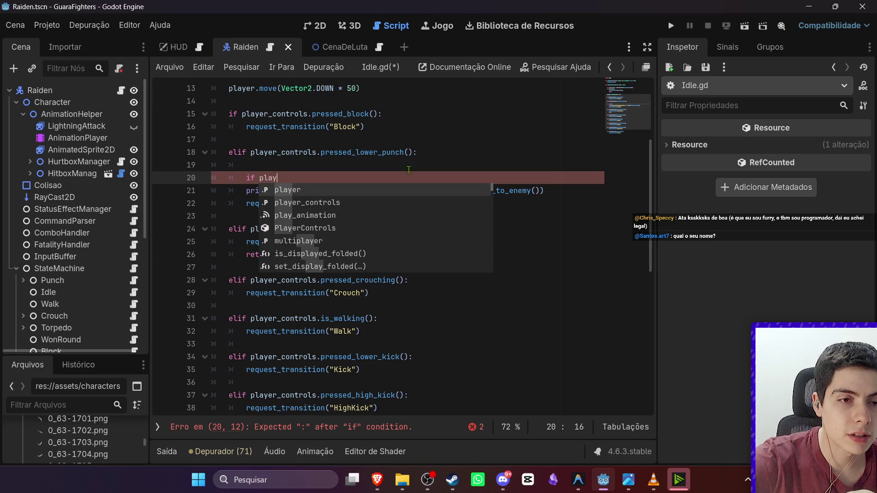
type("er.dist")
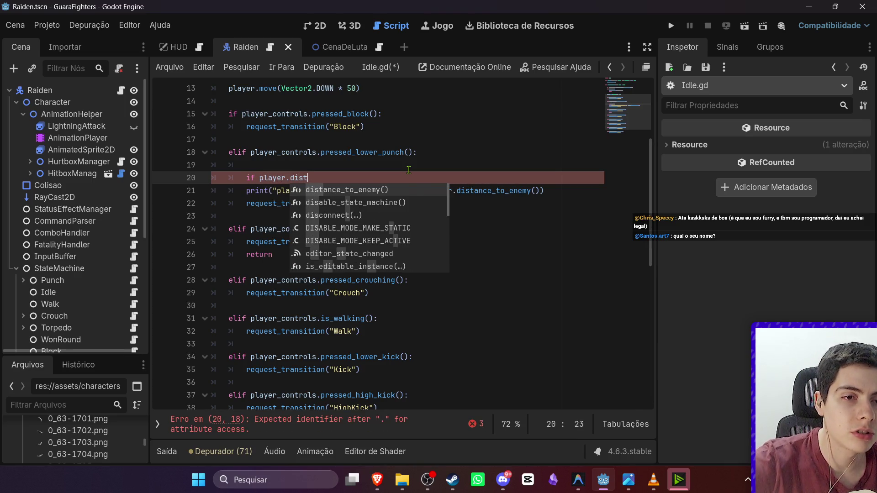
key("Down")
key("Up")
key("Return")
type("< 100:")
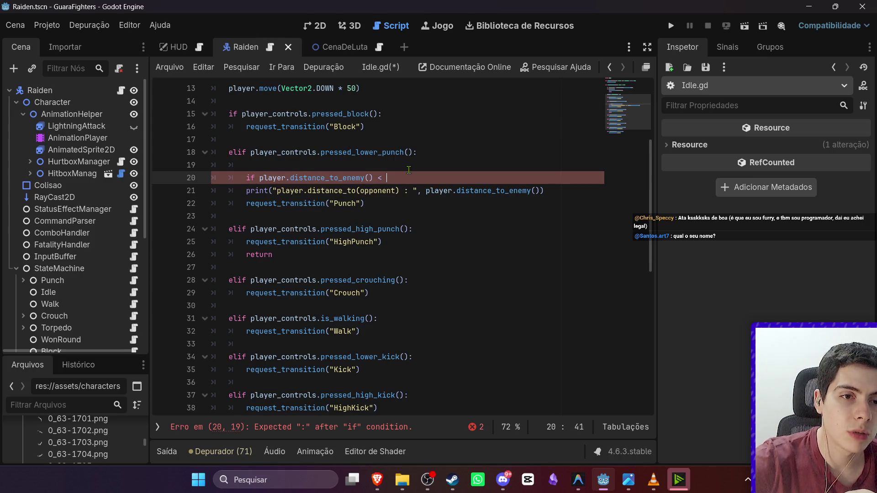
Request the "Grab" transition inside the check, delete the debug print, and add an else: branch
key("Return")
type("reques")
key("Down")
key("Down")
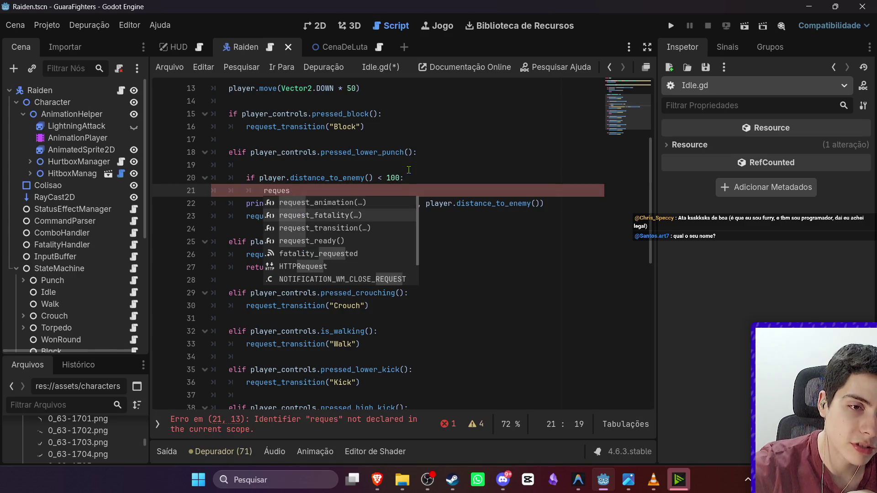
key("Return")
type("\"Grab")
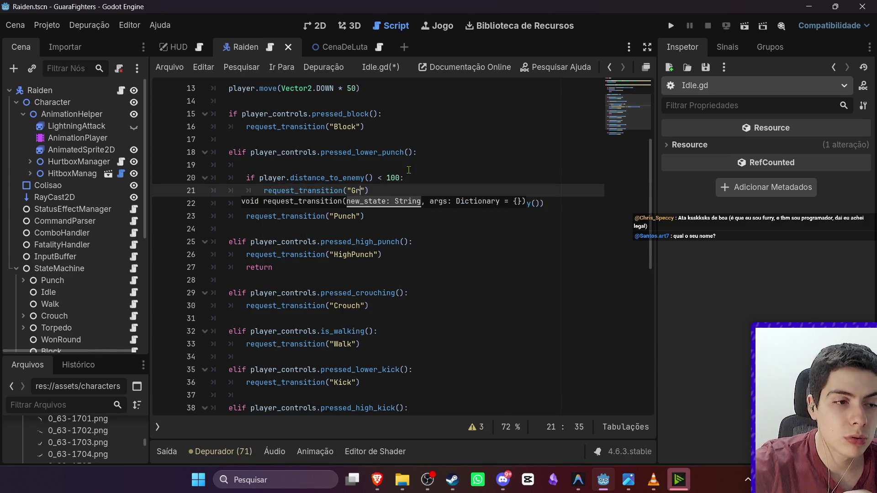
left_click_drag(571, 203, 177, 197)
key("shift+End")
key("BackSpace")
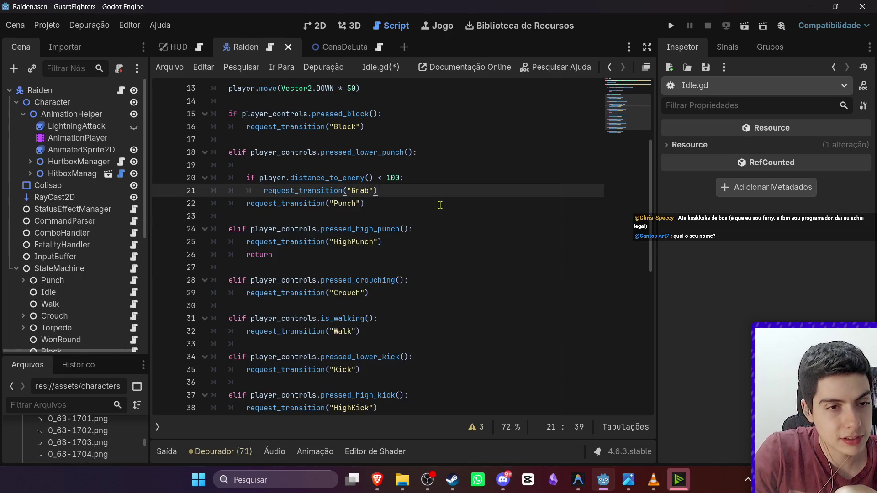
key("Return")
key("BackSpace")
type("else:")
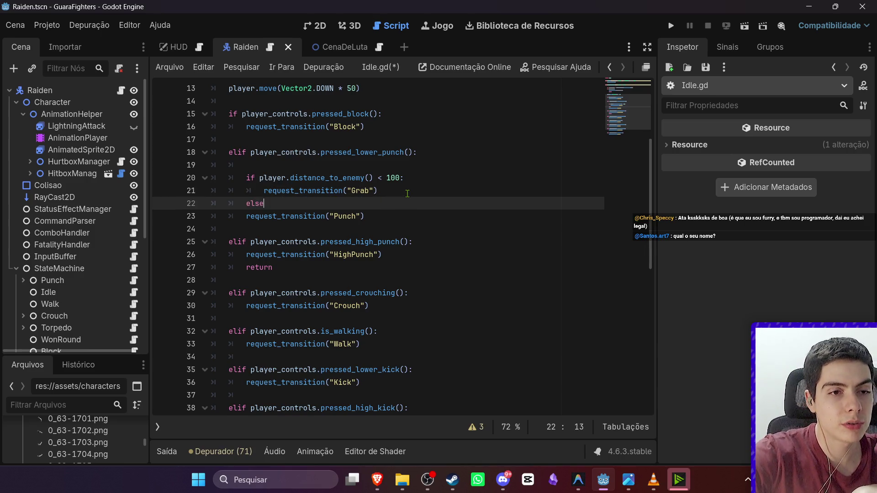
Indent the Punch transition under else, delete the return under HighPunch, and save Idle.gd
left_click(250, 216)
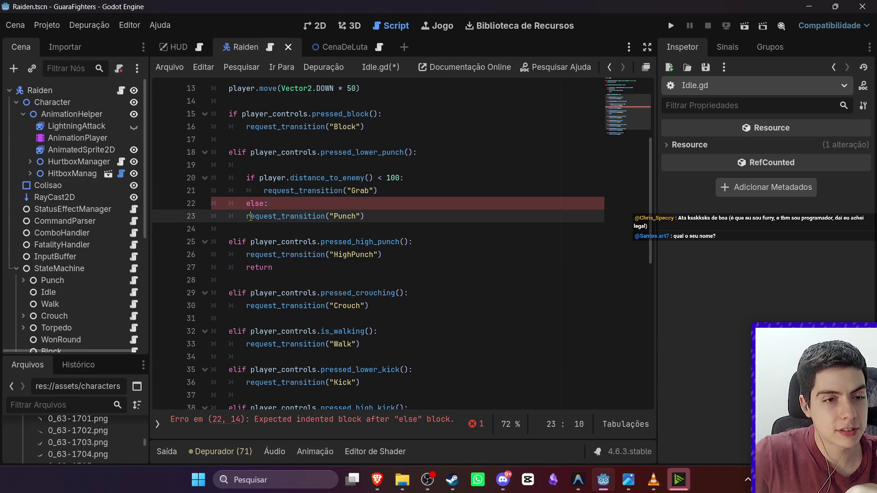
key("Tab")
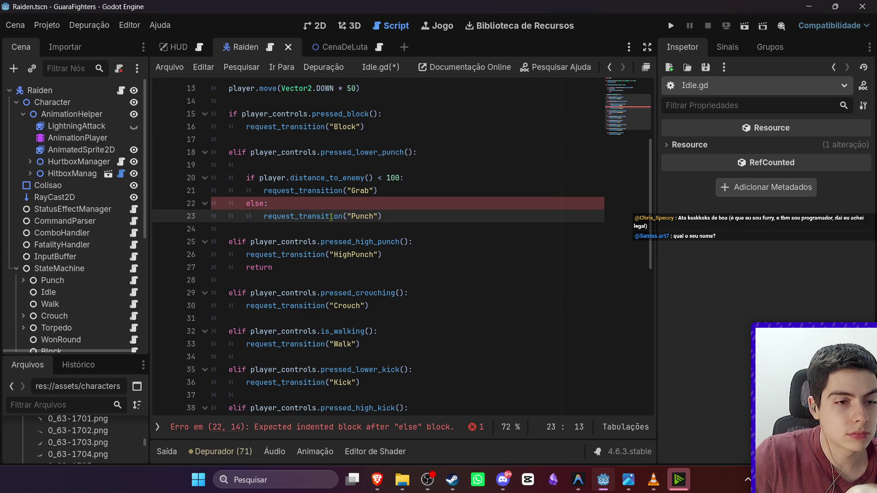
left_click(396, 190)
scroll(396, 190, "up", 1)
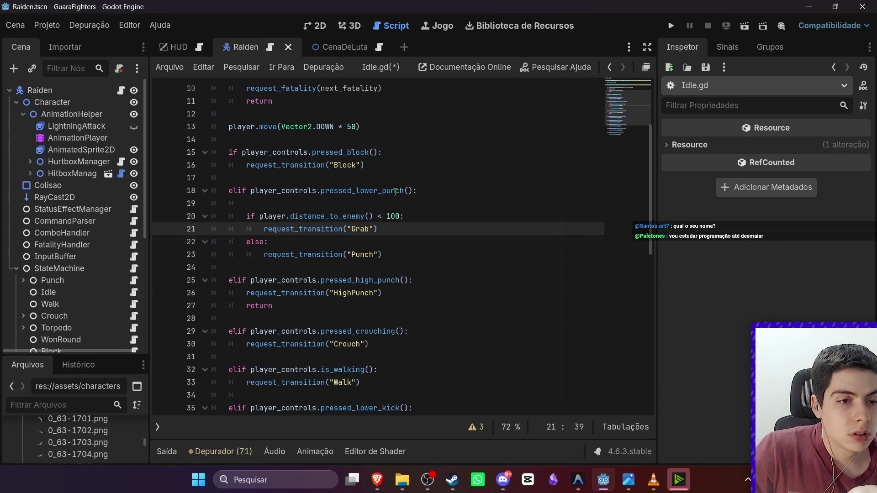
scroll(394, 192, "down", 2)
scroll(394, 193, "down", 2)
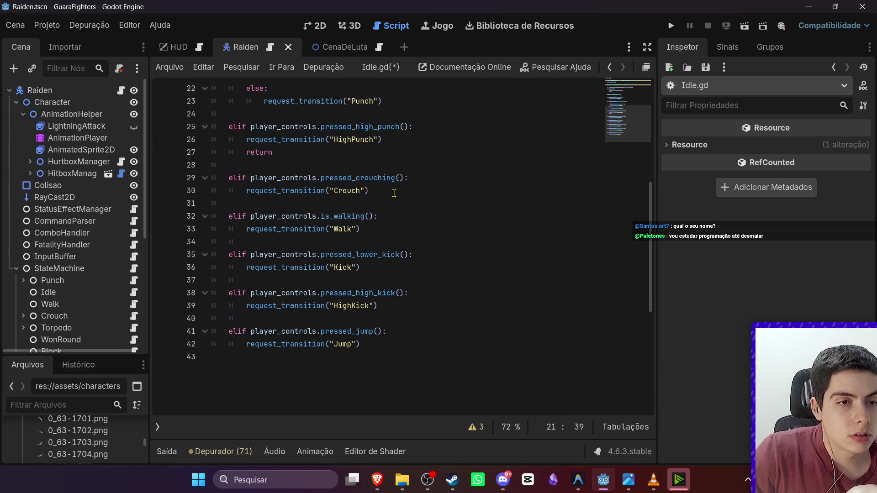
scroll(394, 193, "up", 3)
left_click(457, 267)
key("BackSpace")
key("BackSpace")
key("BackSpace")
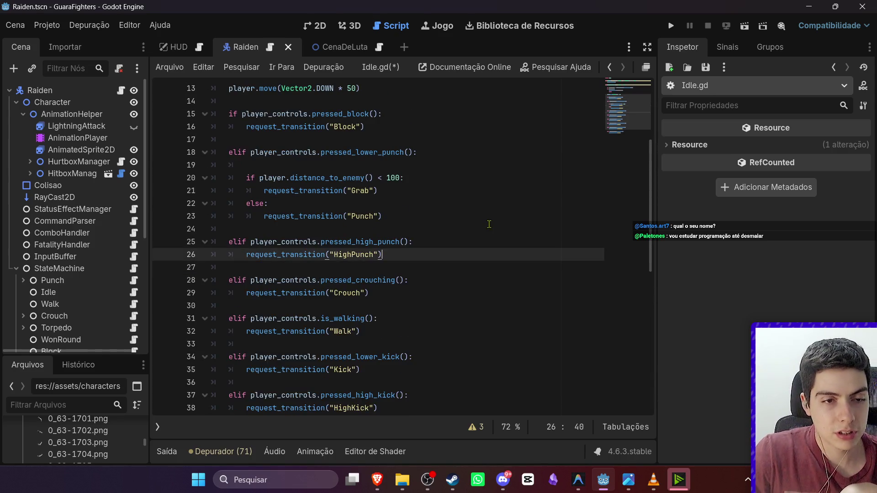
left_click(489, 225)
key("ctrl+s")
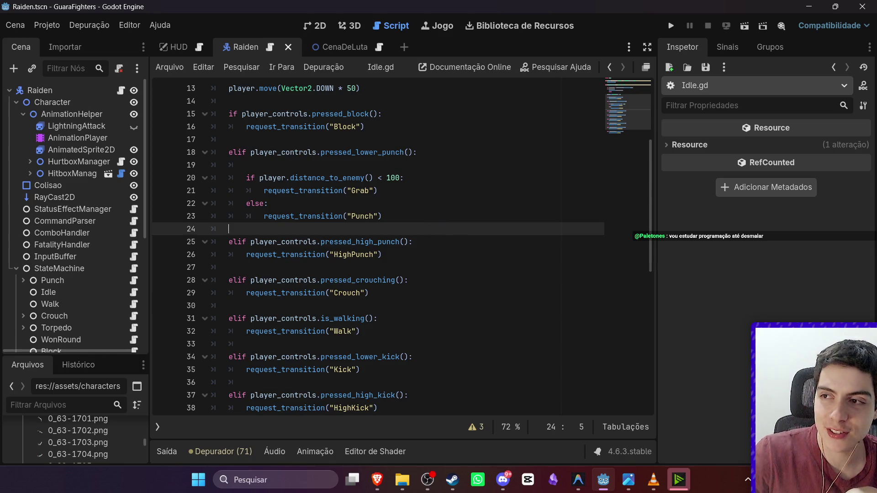
key("alt+Tab")
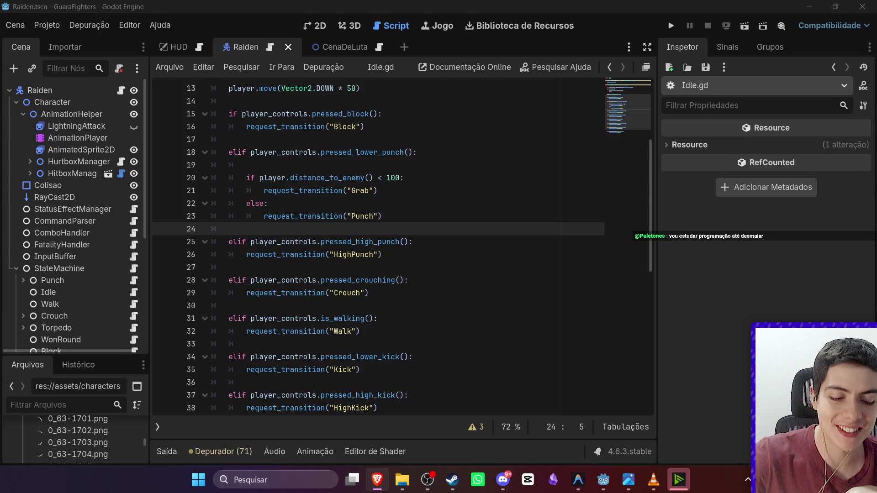
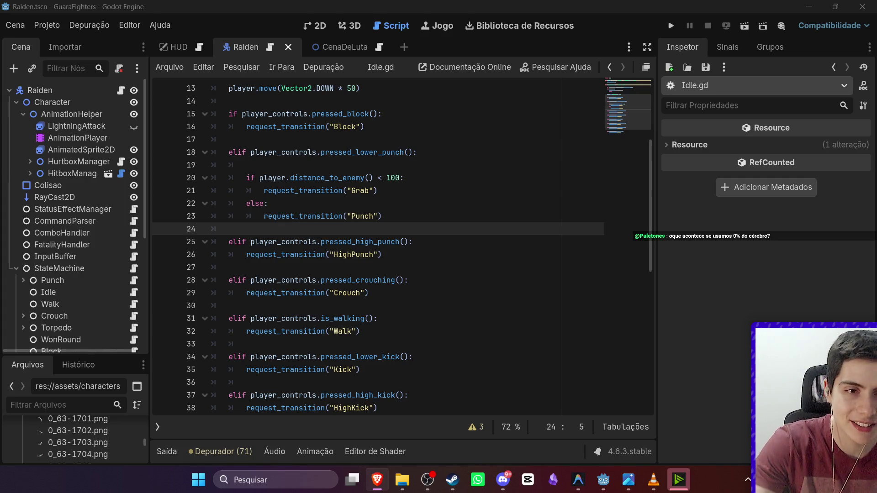
Test-run the CenaDeLuta fight scene
left_click(574, 234)
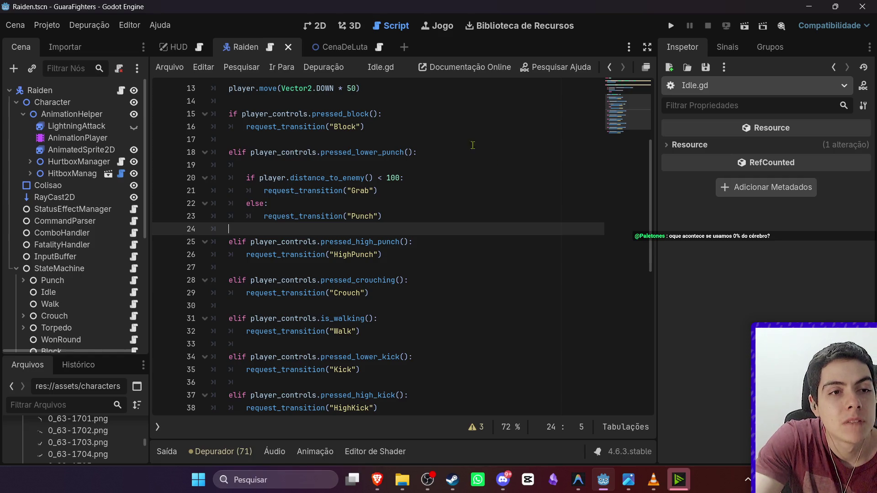
left_click(339, 47)
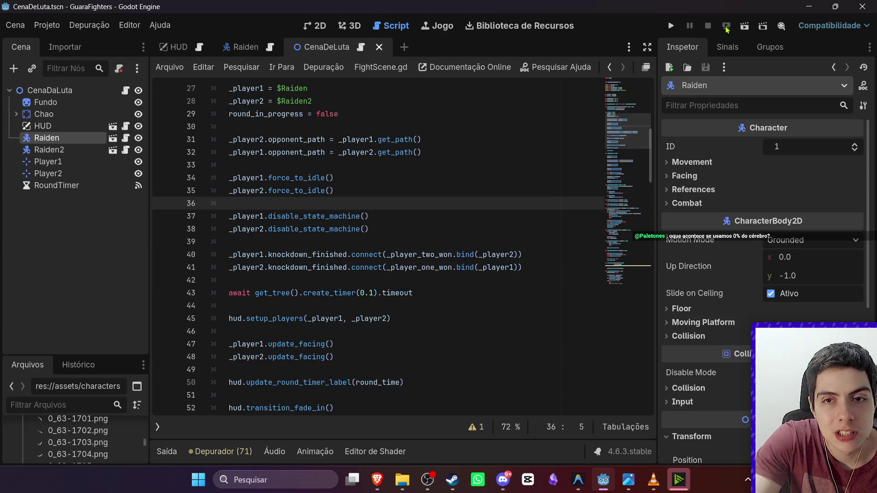
left_click(743, 27)
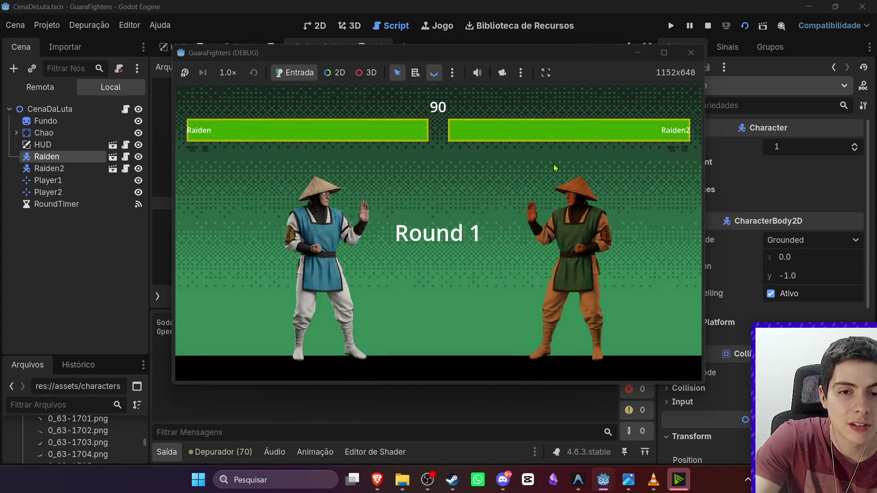
Stop the game, enable Visible Collision Shapes in the Debug menu, and run the scene again
left_click(708, 26)
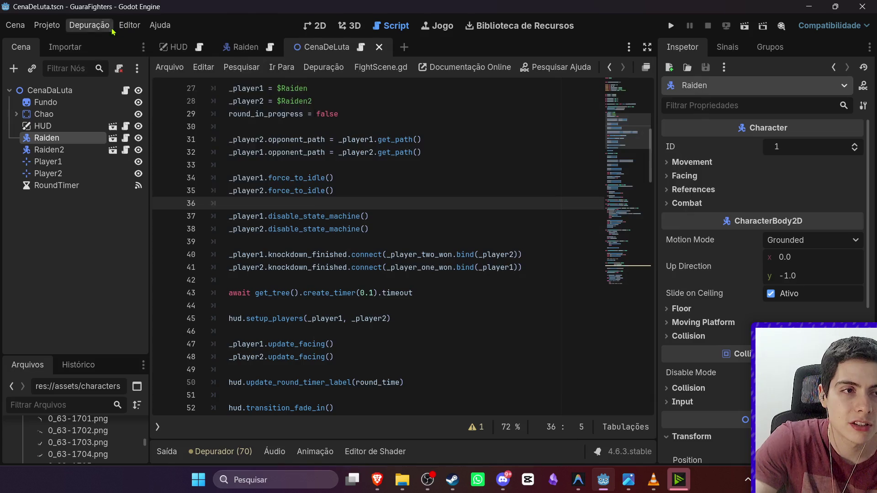
left_click(89, 25)
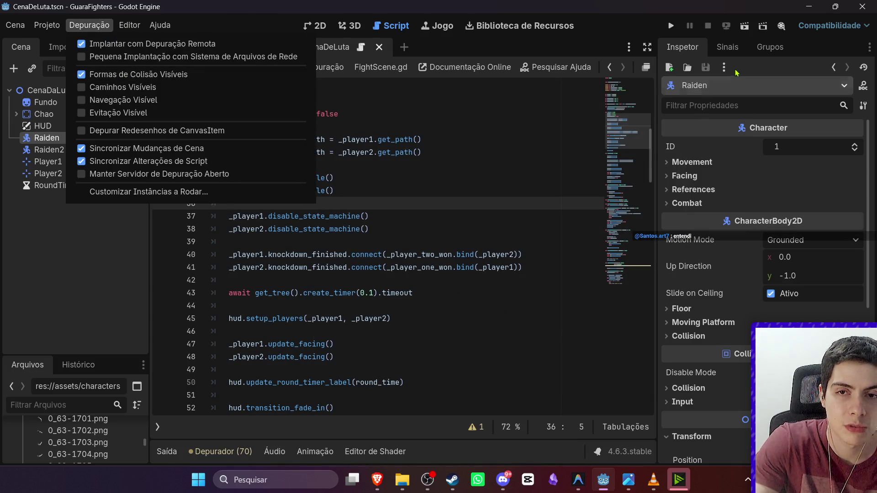
left_click(746, 26)
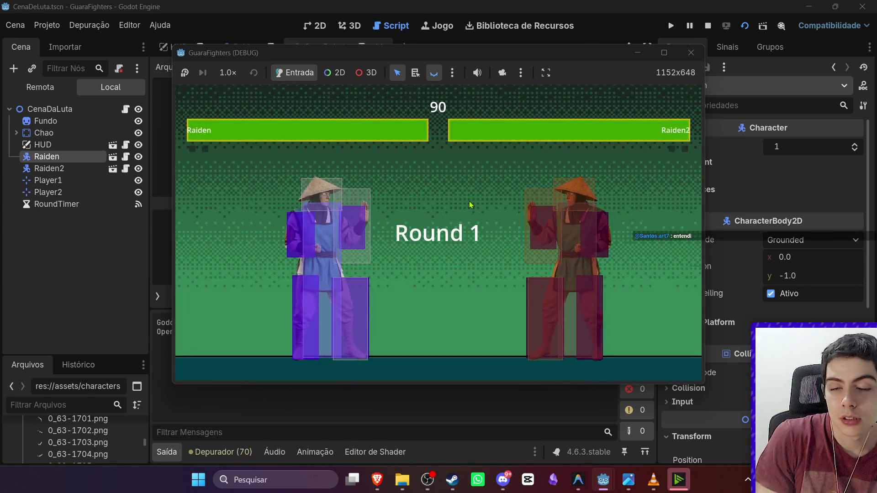
Walk Raiden into Raiden2, land kicks and an uppercut, back away, then stop the game
key("d")
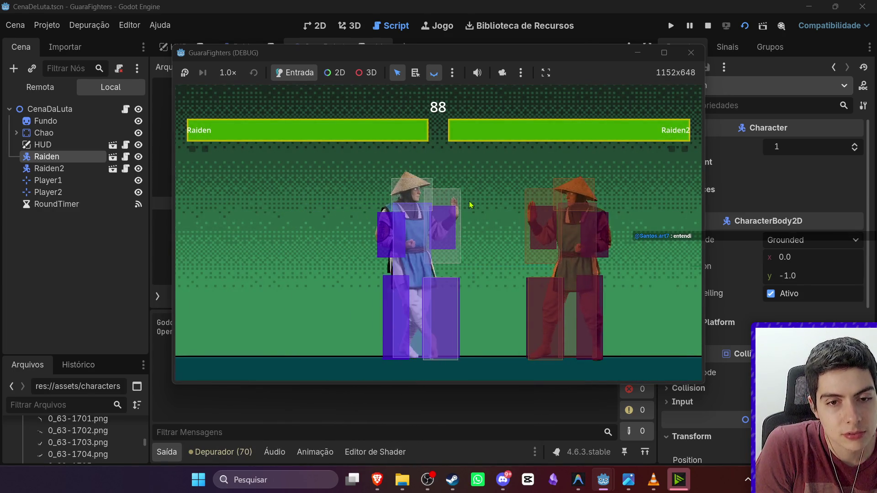
key("d")
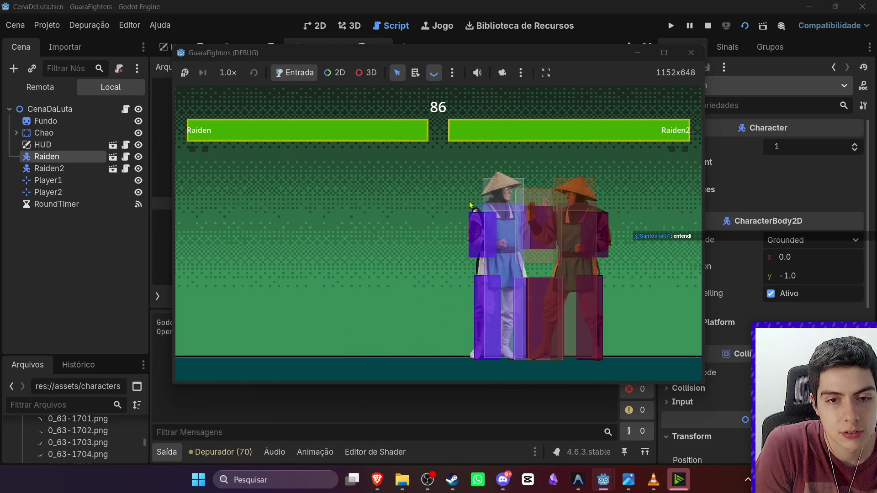
key("j")
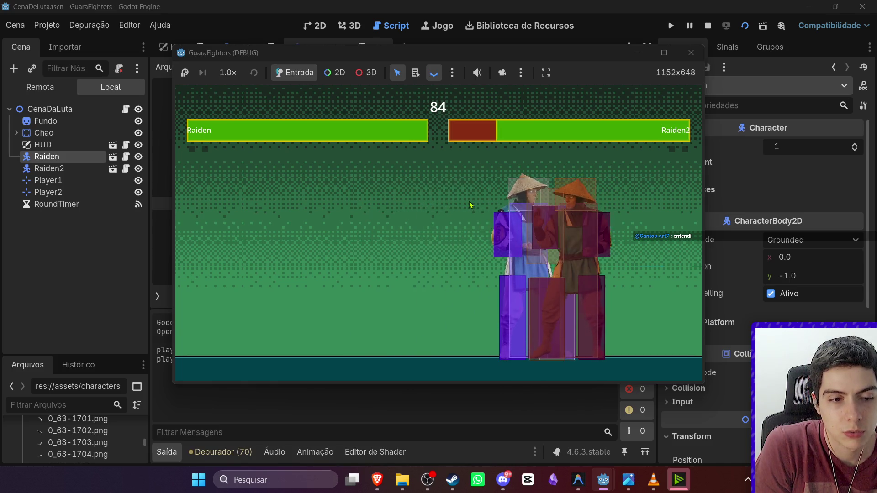
key("j")
key("j")
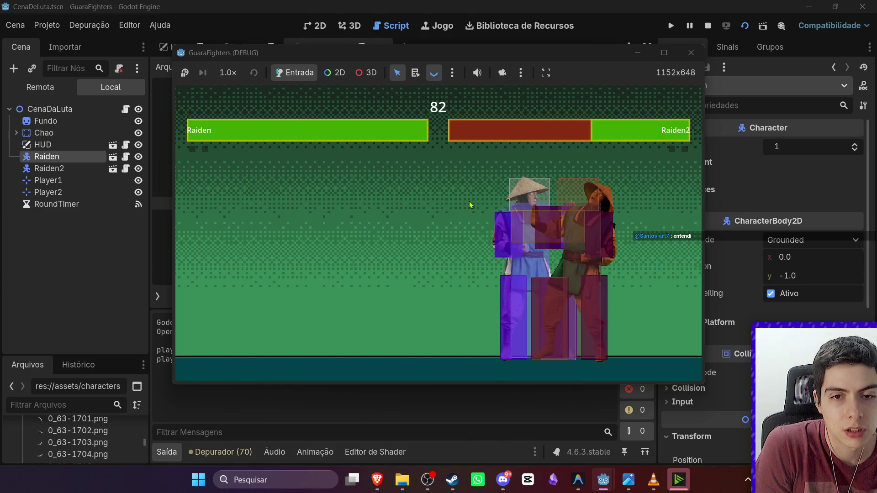
key("j")
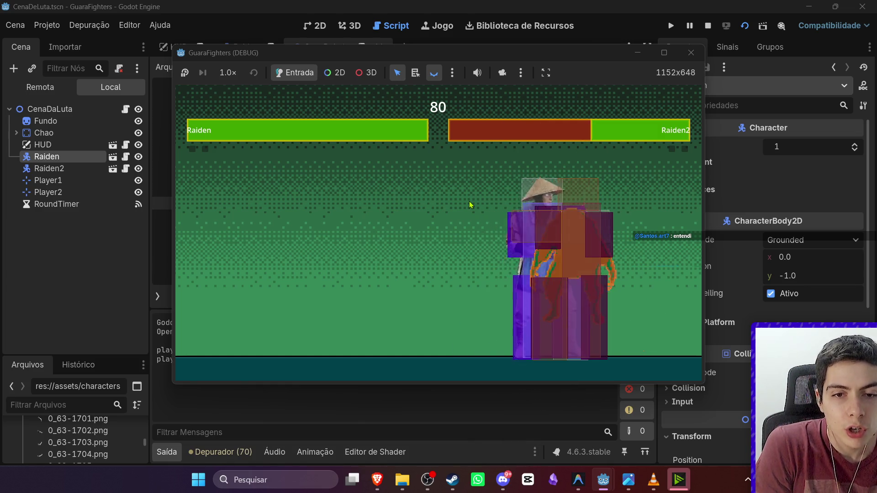
key("a")
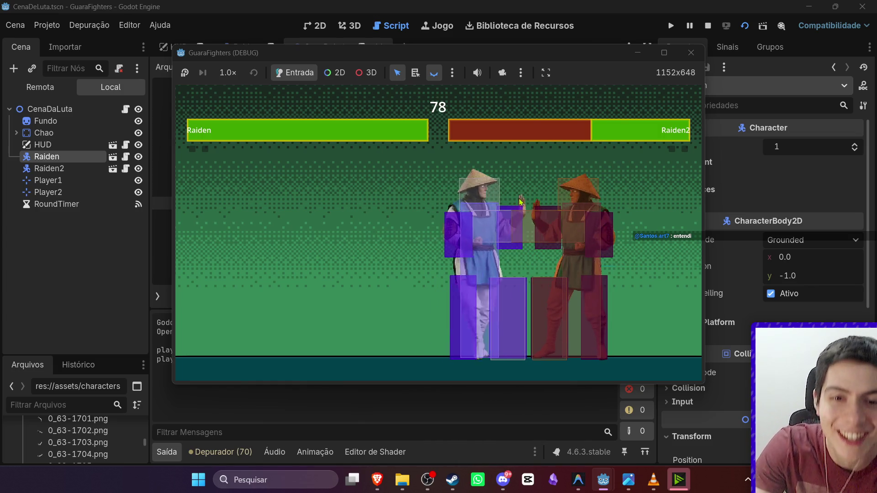
key("a")
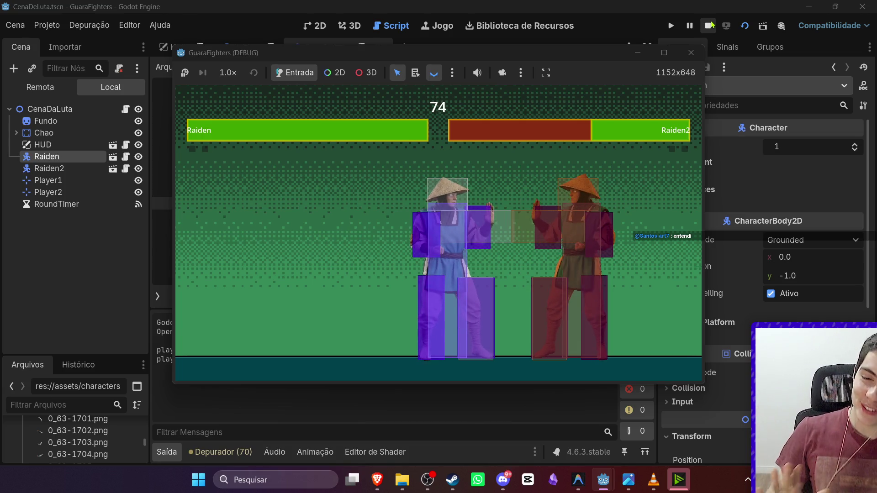
left_click(710, 25)
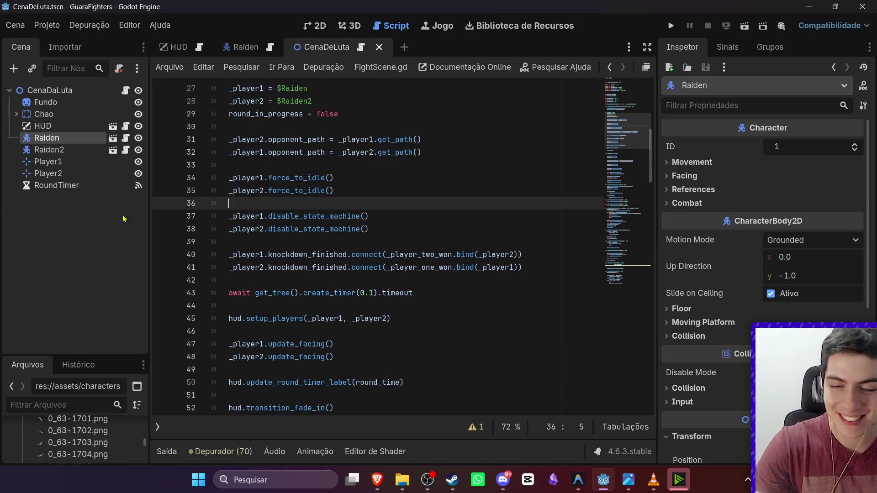
Copy the _physics_process function from the Raiden scene's SweepHit.gd
left_click(240, 47)
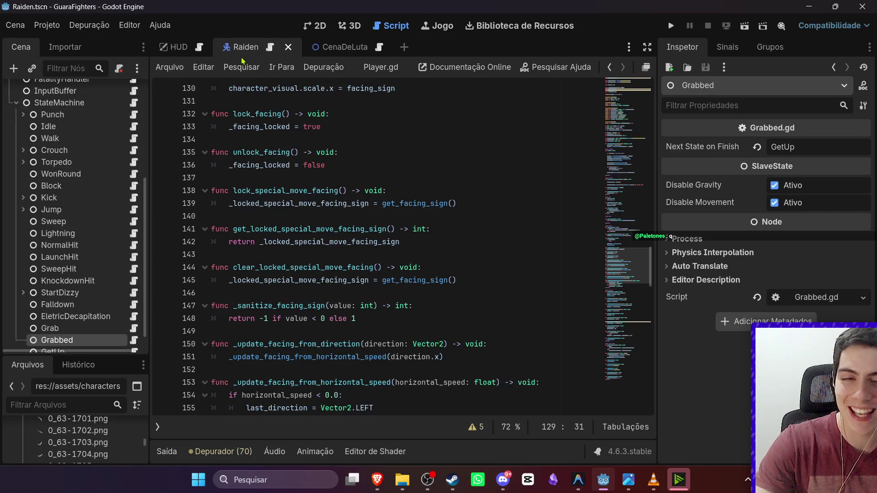
left_click(134, 269)
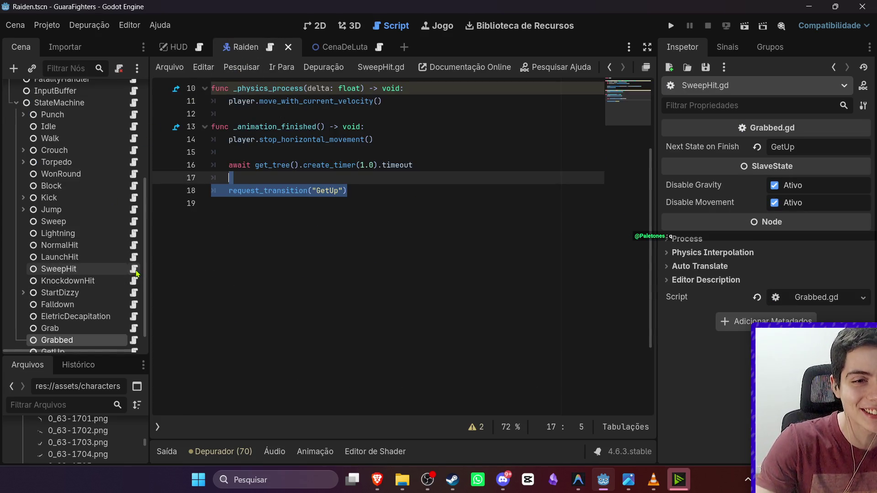
scroll(293, 223, "up", 3)
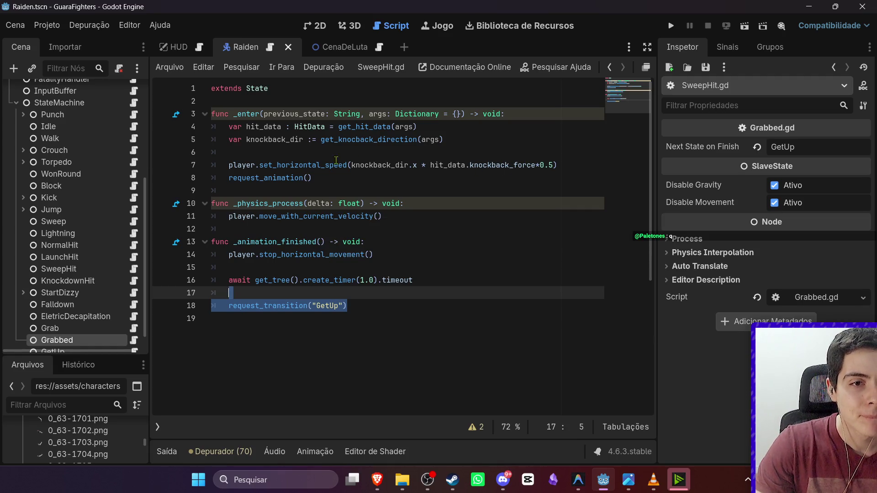
left_click_drag(557, 165, 196, 167)
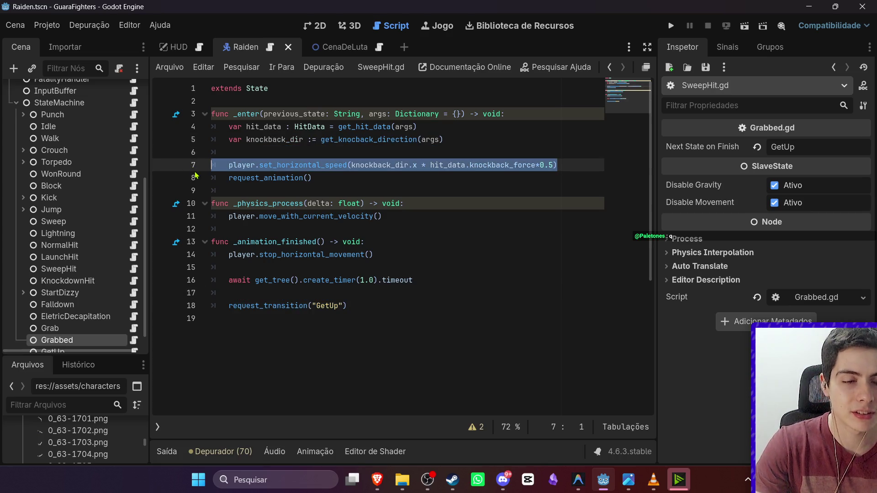
mouse_move(395, 216)
left_mouse_down()
mouse_move(206, 194)
mouse_move(207, 204)
left_mouse_up()
key("ctrl+c")
scroll(103, 288, "down", 1)
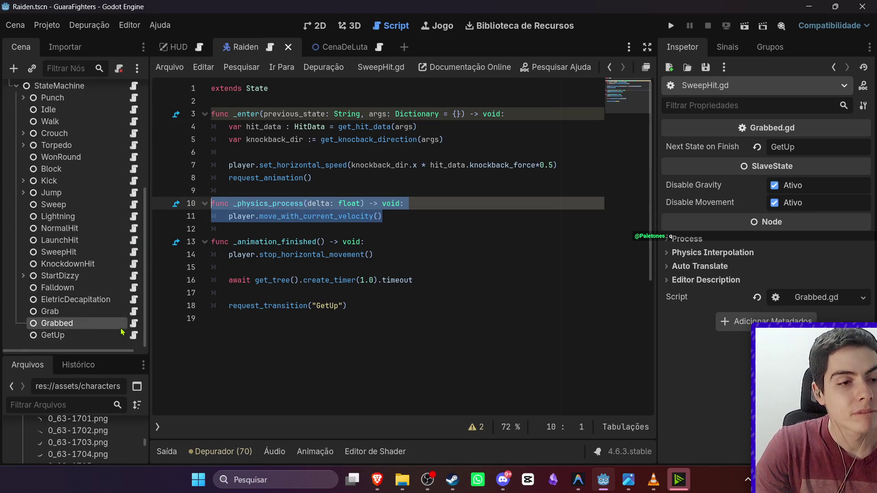
Paste the function into Grabbed.gd after _enter and save
left_click(133, 325)
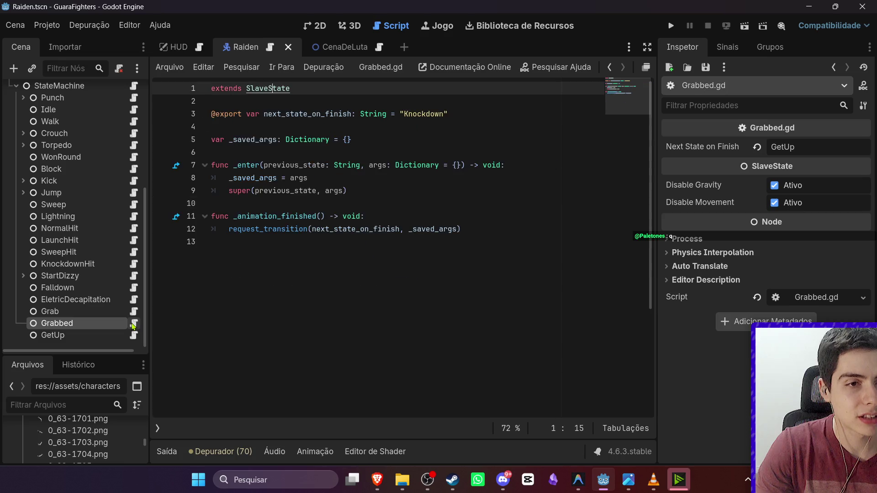
left_click(362, 199)
key("Return")
key("Return")
key("Up")
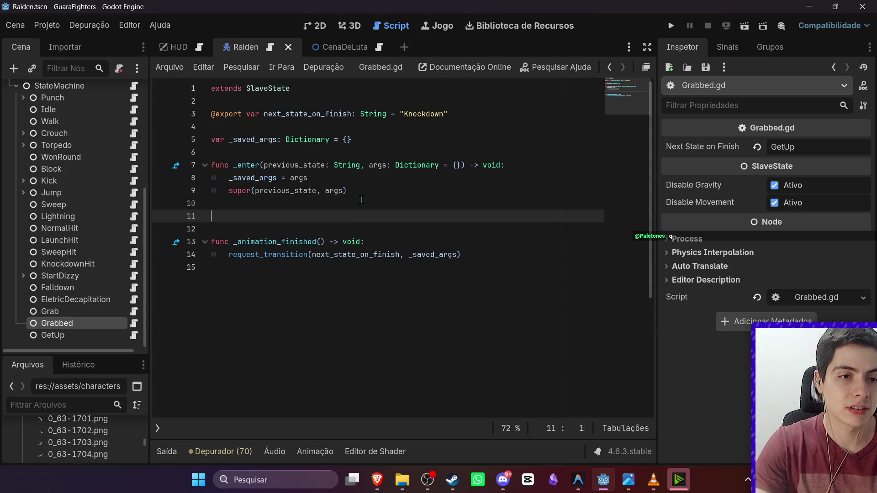
key("ctrl+v")
key("ctrl+s")
Inspect SlaveState's _enter definition through super, then return and reopen SweepHit.gd
left_click(234, 190, "ctrl")
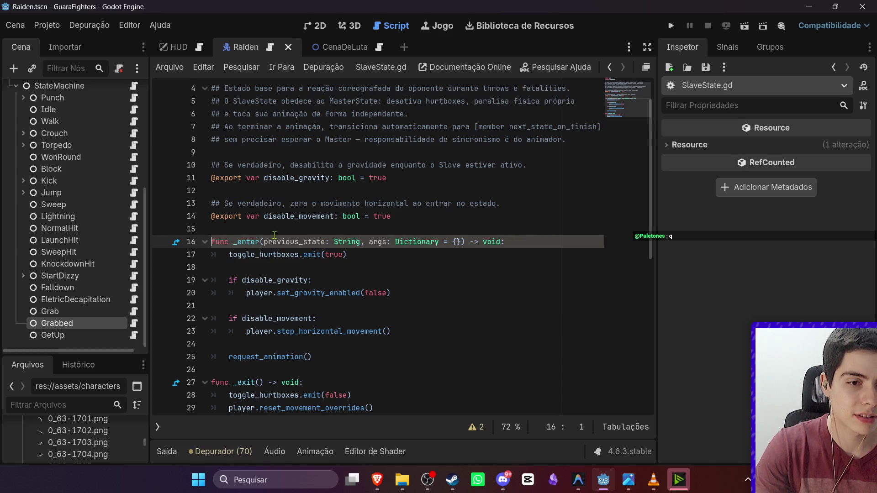
scroll(319, 274, "up", 3)
scroll(320, 274, "down", 3)
left_click(388, 331)
left_click_drag(389, 331, 317, 309)
left_click(316, 309)
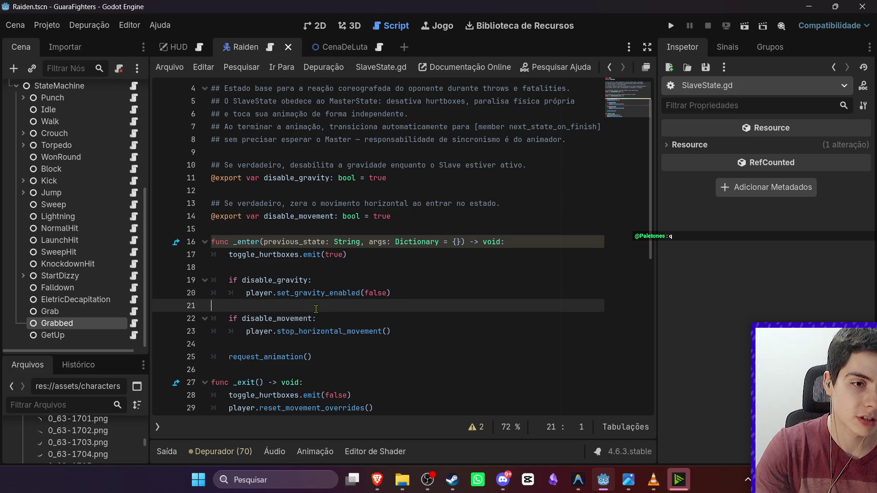
key("alt+Left")
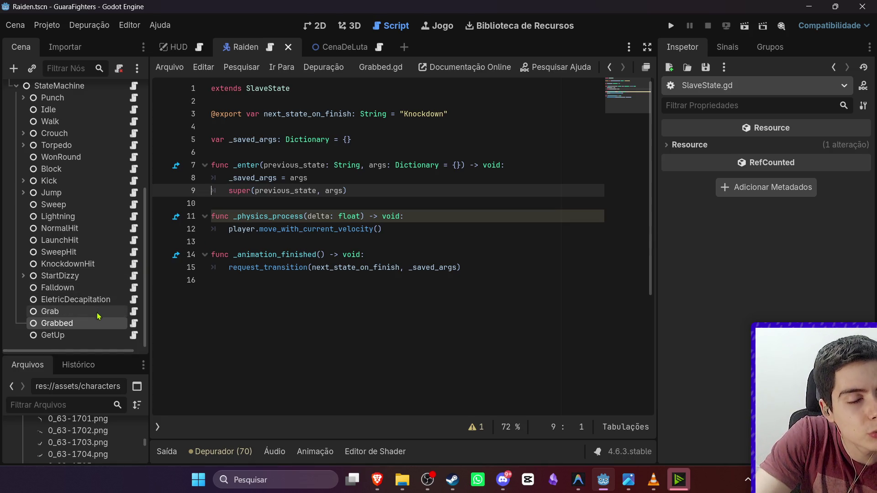
left_click(134, 252)
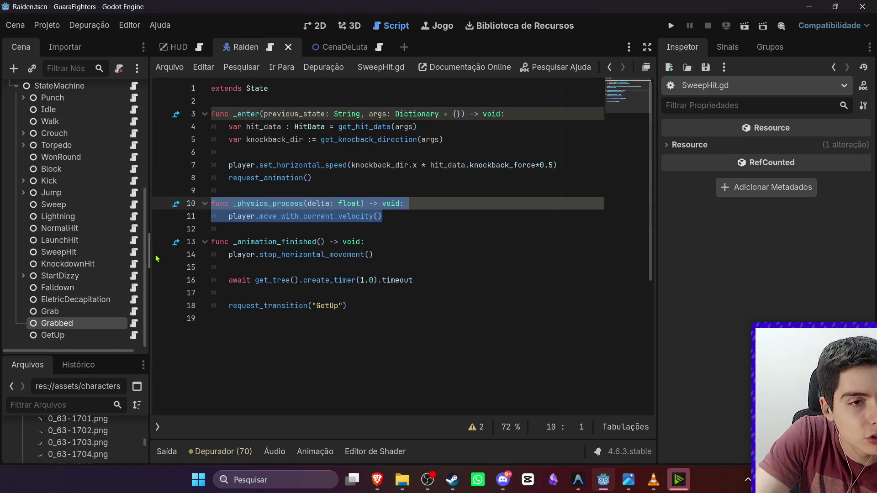
Copy the toggle_hurtboxes.emit(true) call from SlaveState's _enter
left_click_drag(565, 165, 210, 165)
left_click(134, 311)
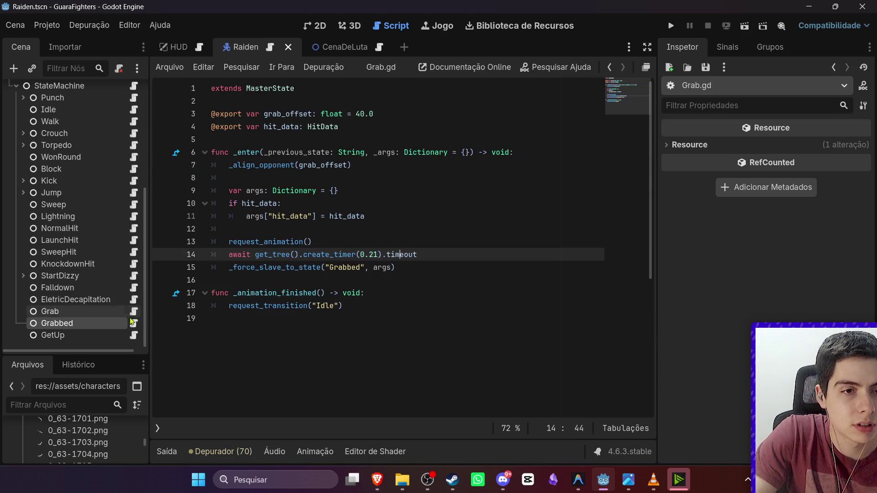
left_click(132, 323)
left_click(134, 324)
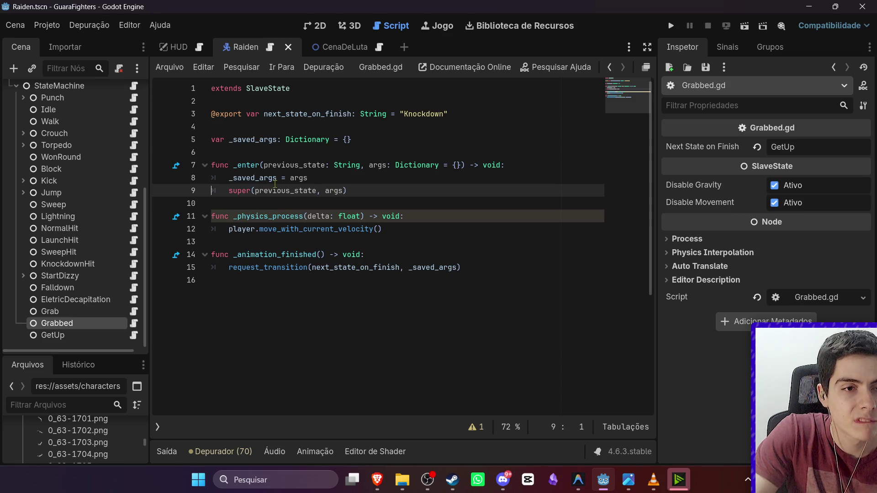
left_click(237, 192, "ctrl")
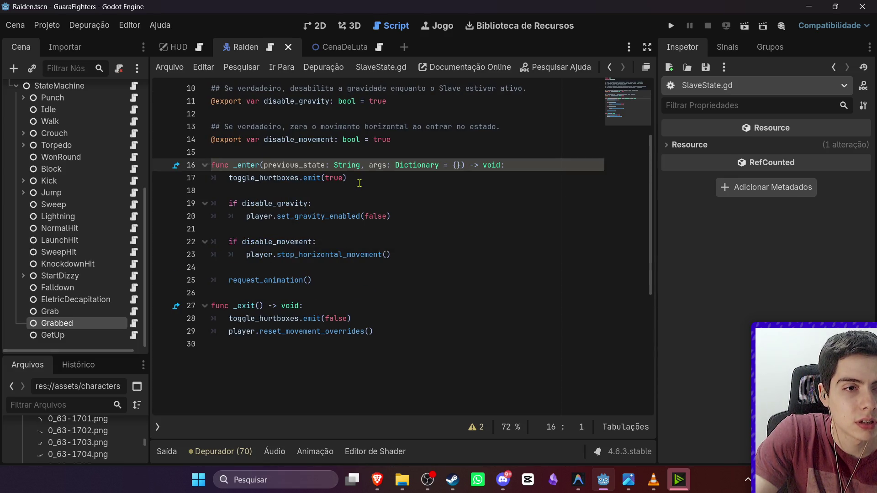
left_click_drag(349, 179, 207, 178)
key("ctrl+c")
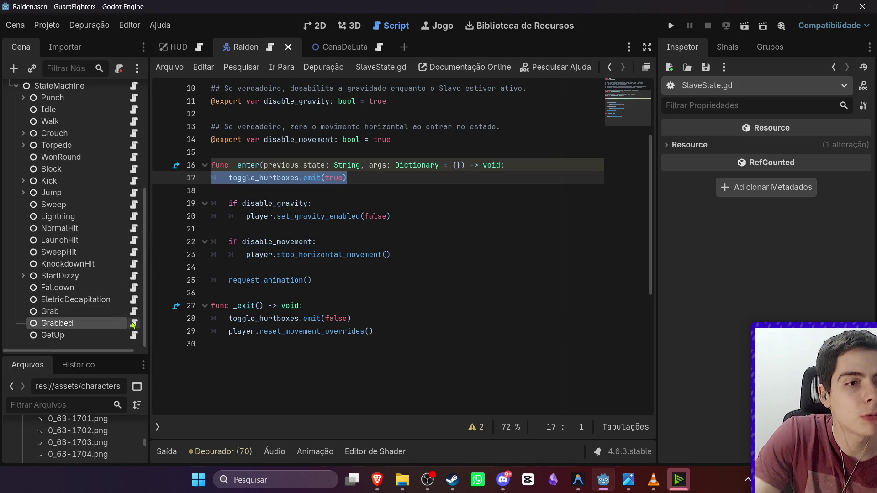
left_click(134, 324)
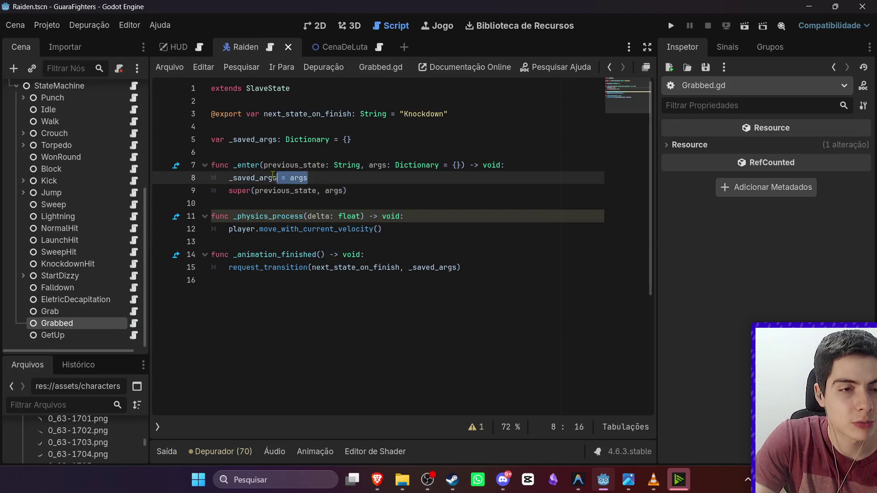
Replace the super call on Grabbed.gd line 9 with toggle_hurtboxes.emit(true) and fix its indent
left_click_drag(347, 191, 228, 192)
key("ctrl+v")
left_click(228, 191)
key("Delete")
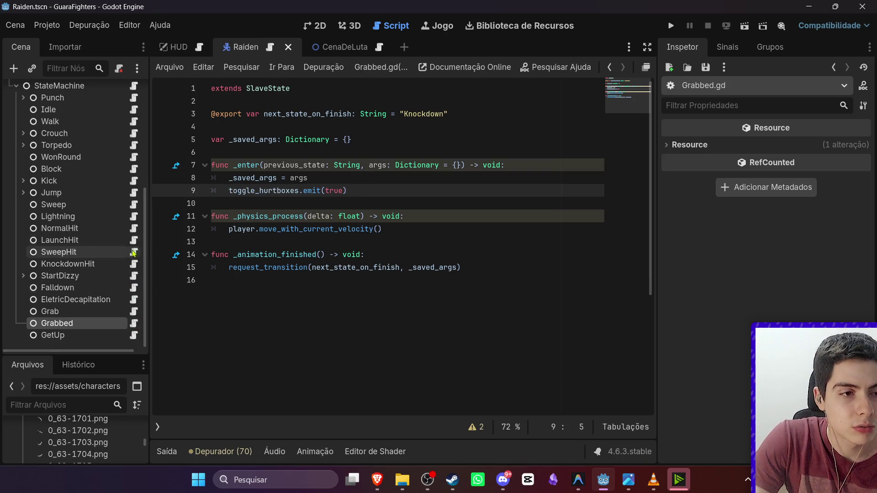
left_click(134, 253)
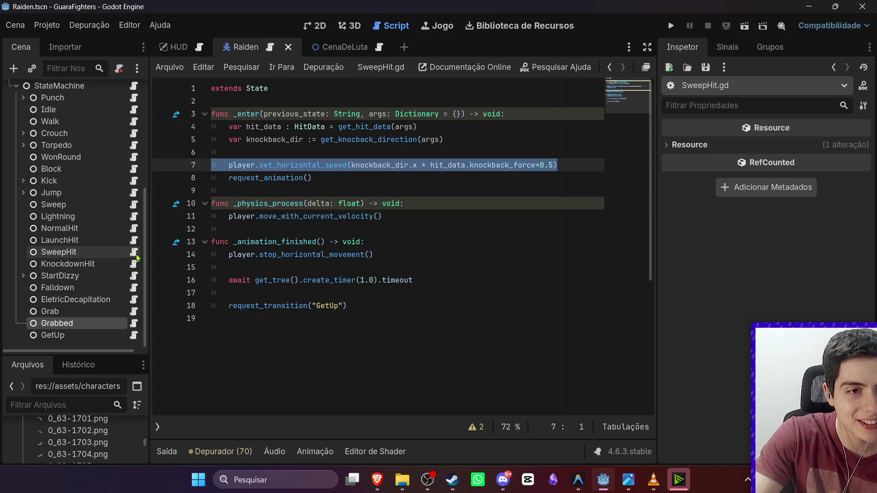
Review the Grab.gd state script, then view Raiden in the 2D workspace
left_click(135, 315)
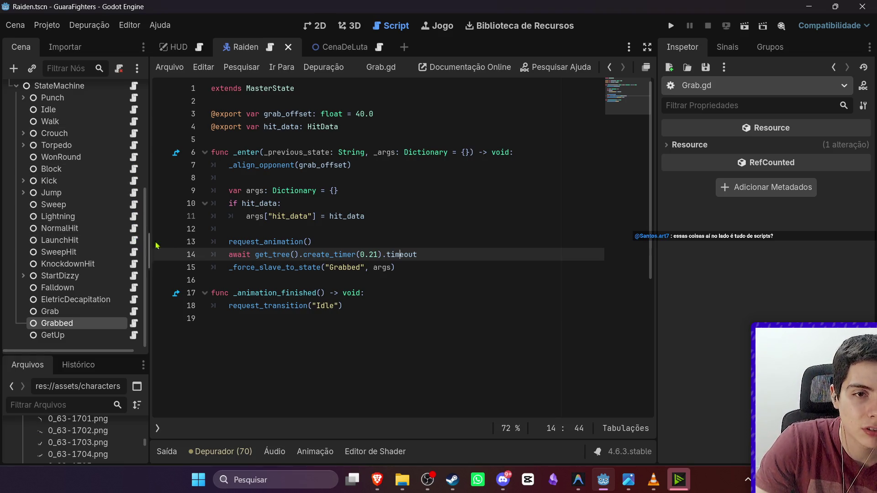
scroll(122, 236, "up", 2)
scroll(122, 236, "up", 2)
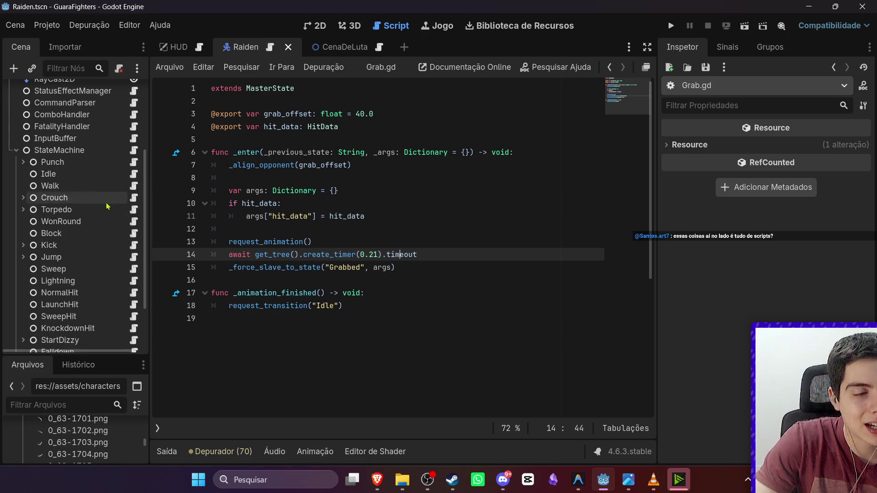
scroll(92, 264, "down", 4)
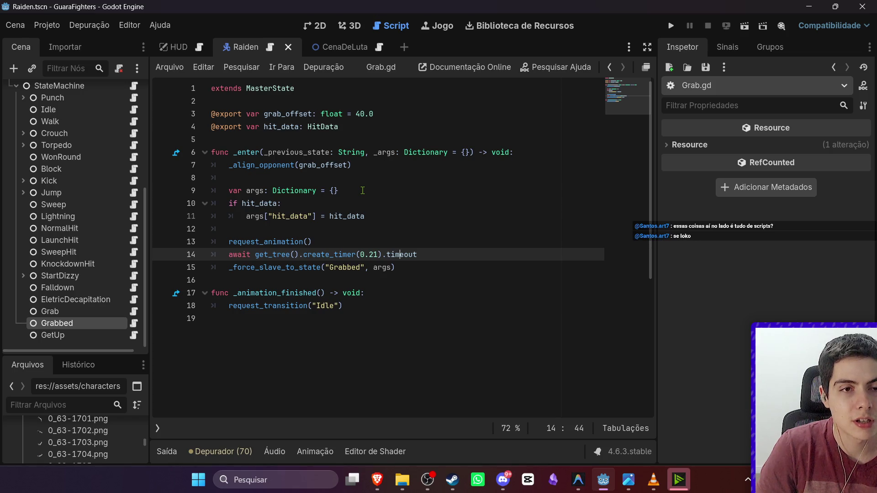
left_click(316, 27)
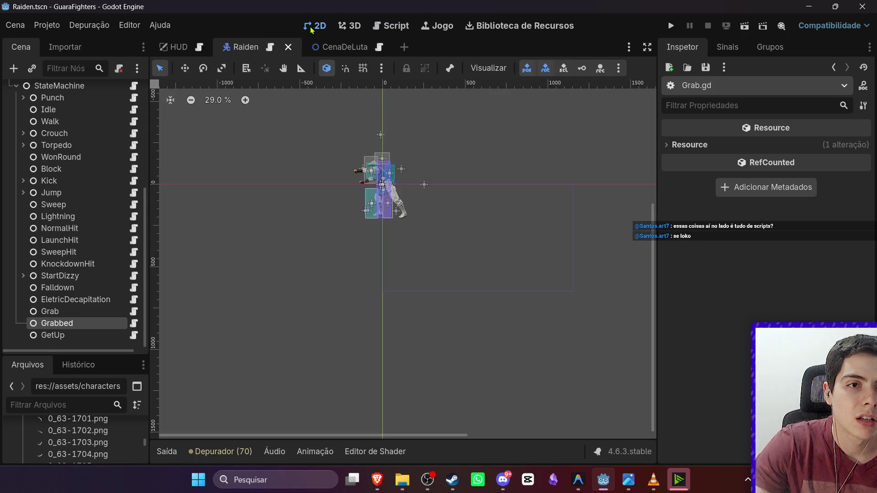
Return to the Grab.gd script, dismissing the documentation popup
left_click(392, 26)
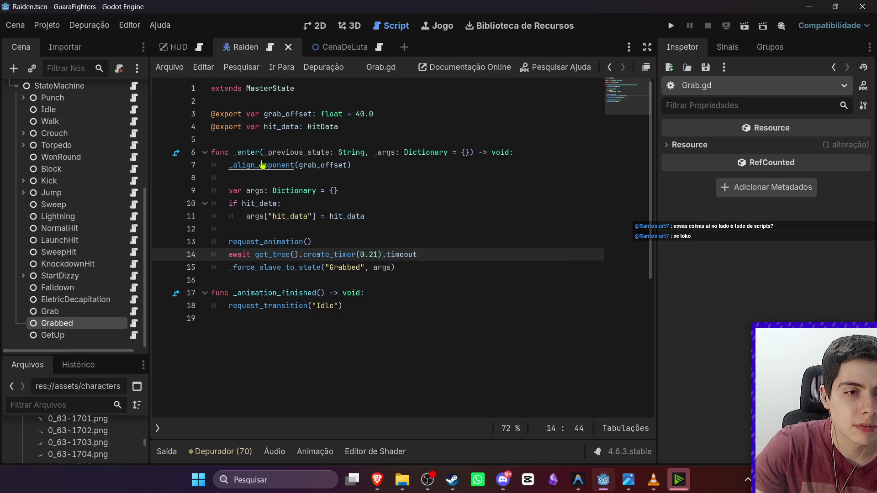
mouse_move(265, 164)
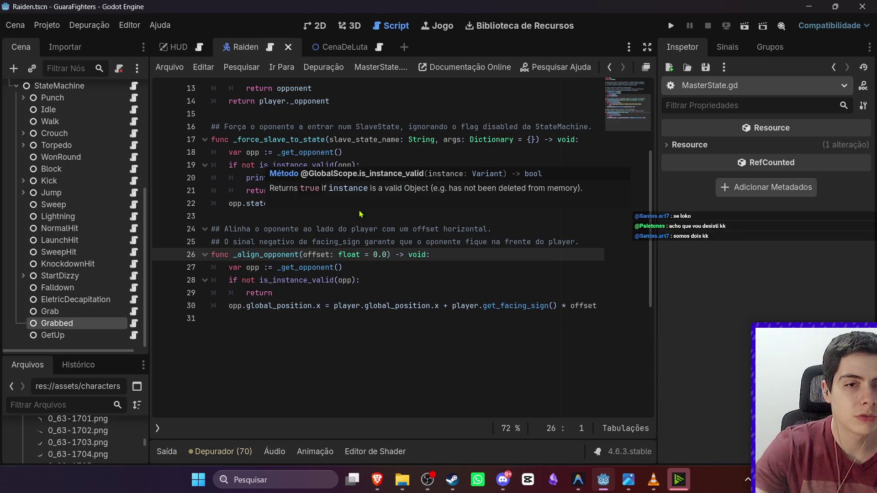
left_click(388, 295)
key("alt+Left")
mouse_move(386, 254)
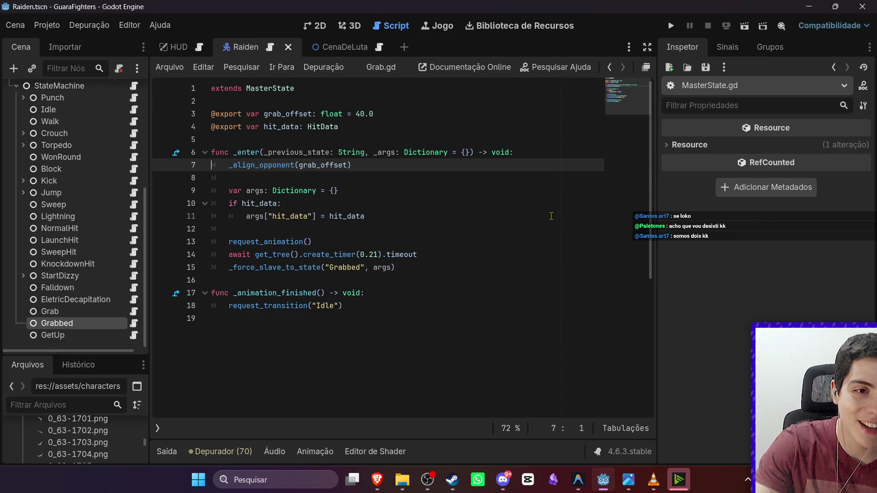
Add args["facing_sign"] = player.get_facing_sign() below the hit_data entry in Grab.gd's _enter
left_click(482, 204)
left_click(405, 214)
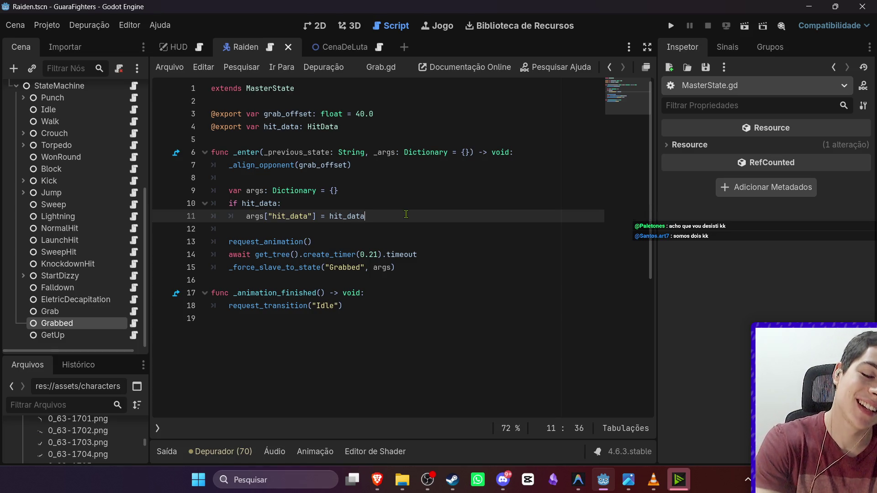
key("Return")
type("args[\"")
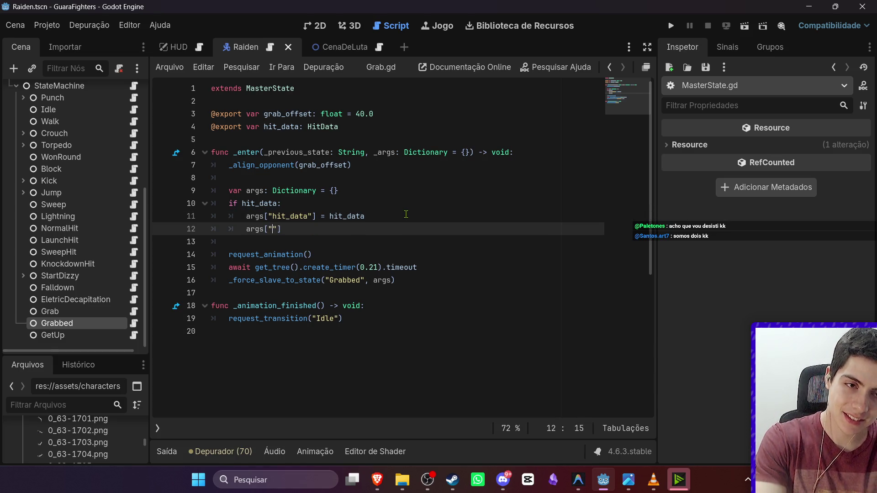
type("facing_sign")
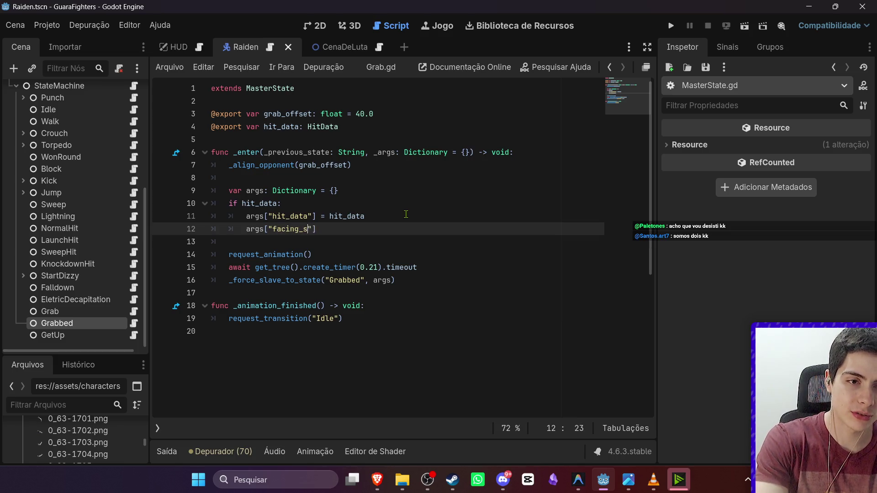
type("\"] = get_")
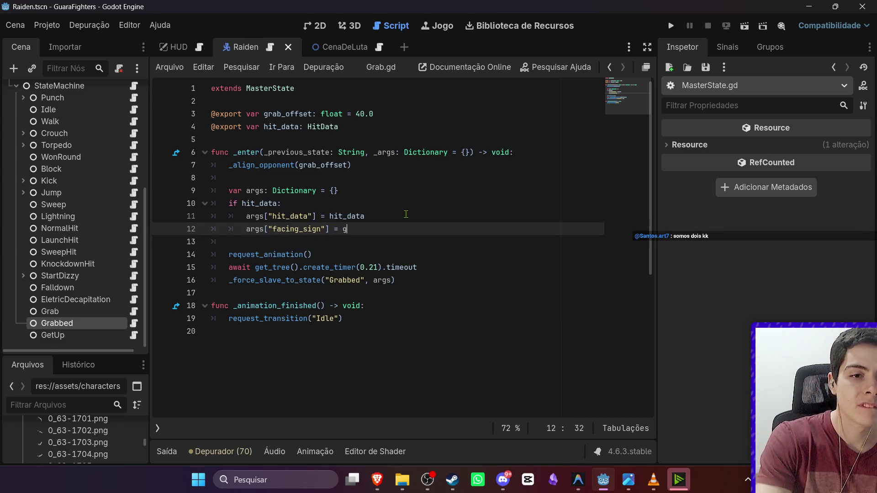
key("BackSpace")
key("BackSpace")
key("BackSpace")
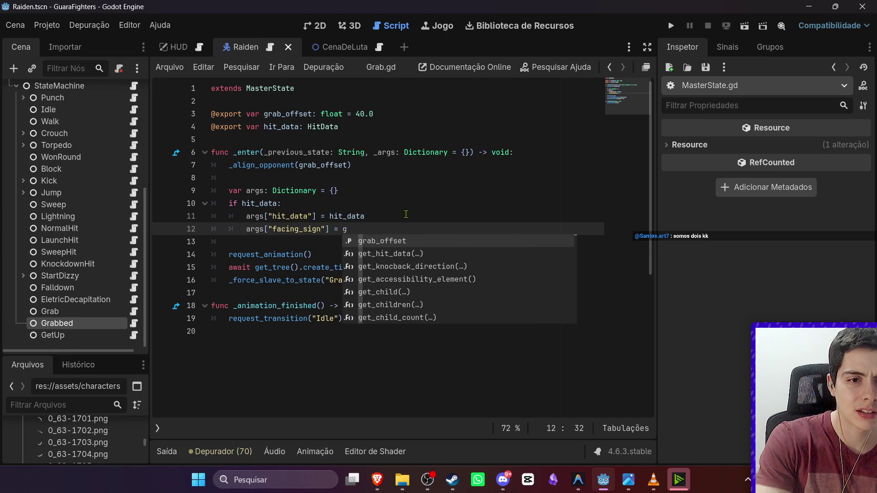
type("player_get")
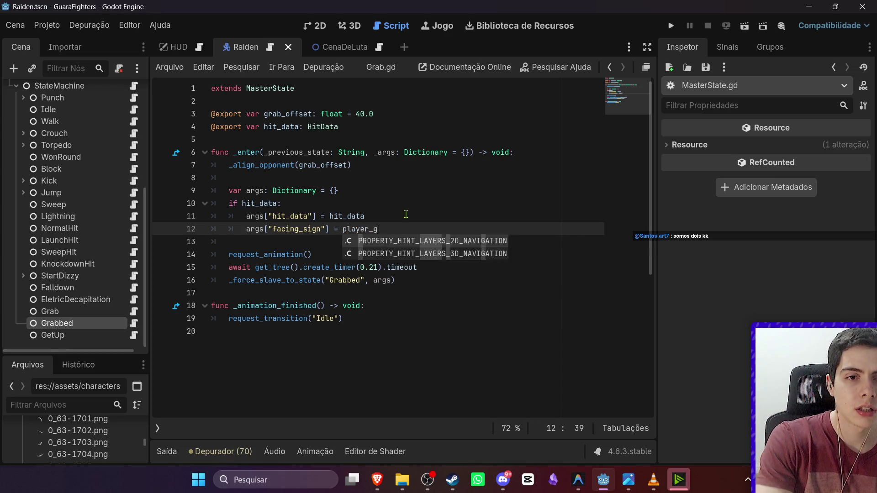
key("BackSpace")
key("BackSpace")
key("BackSpace")
type(".get_")
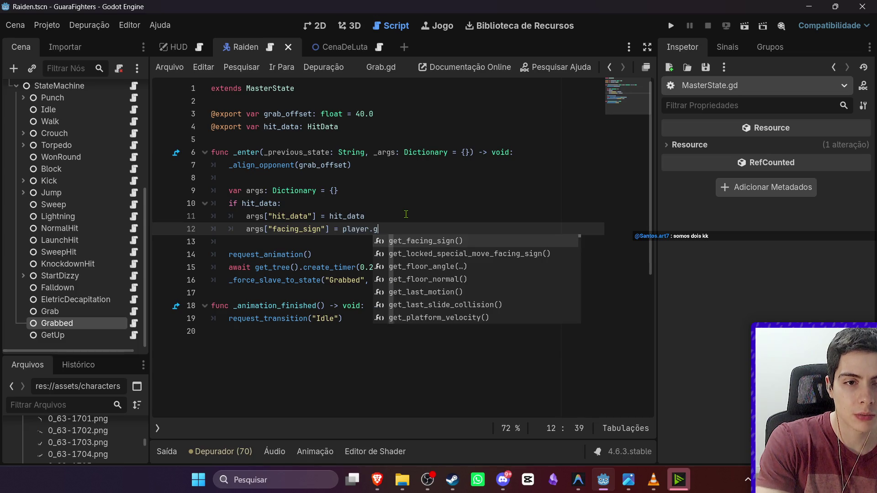
key("Return")
left_click(388, 267)
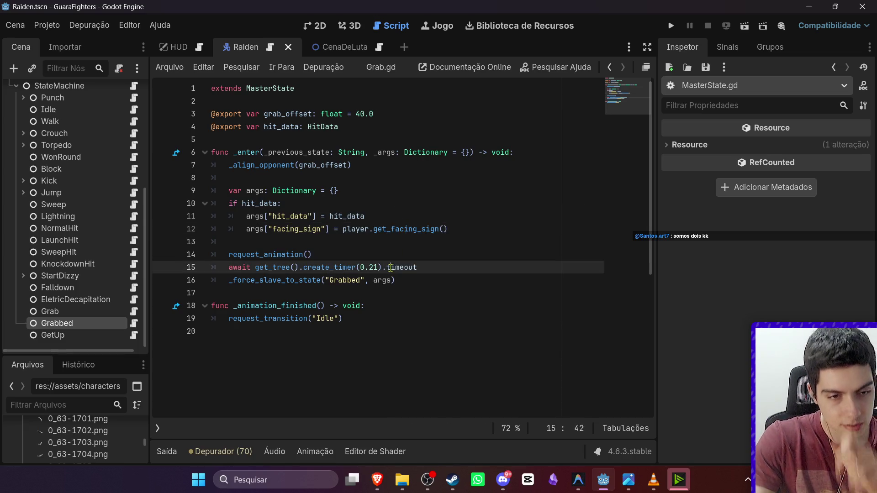
left_click(291, 284, "ctrl")
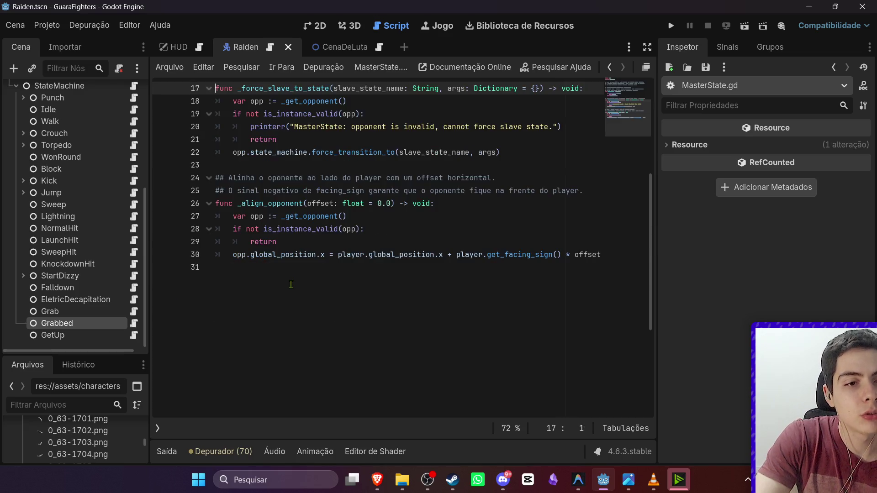
key("alt+Left")
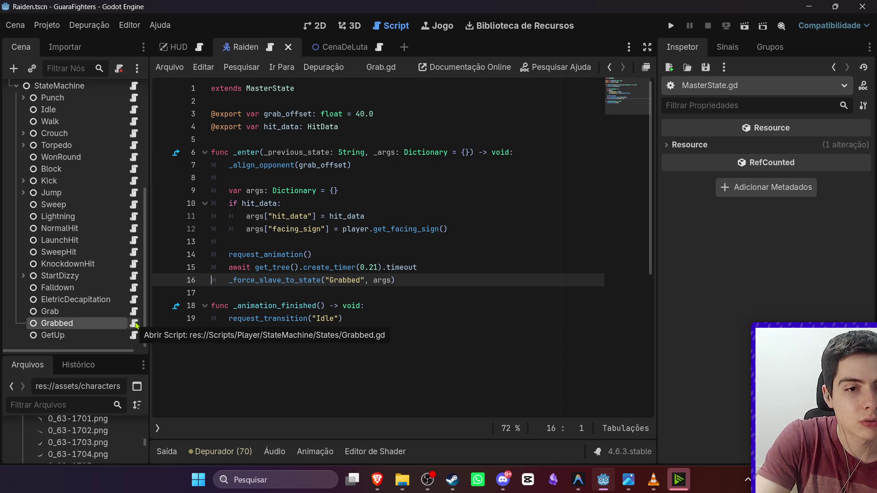
Copy SweepHit.gd's set_horizontal_speed knockback line
left_click(135, 323)
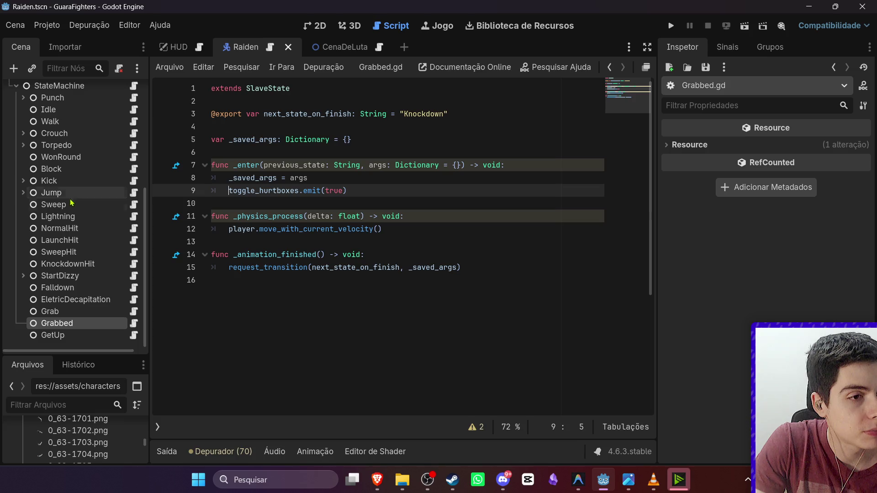
left_click(134, 252)
left_click(404, 190)
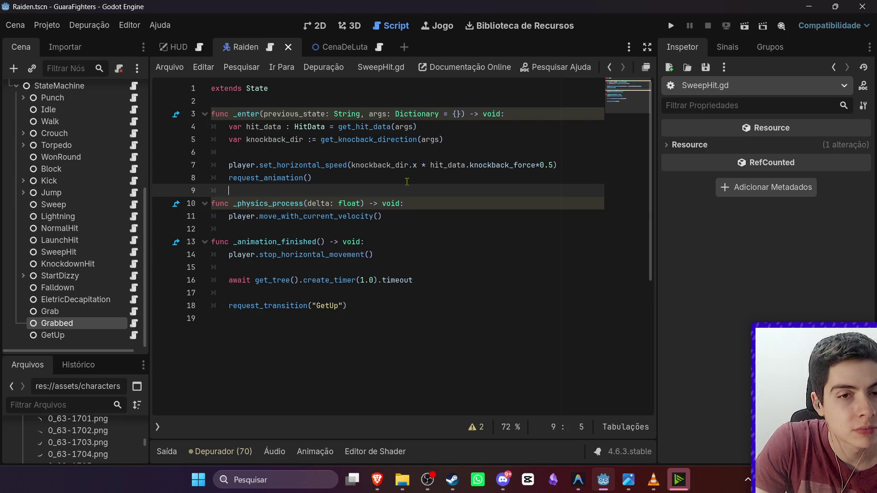
left_click_drag(567, 166, 180, 156)
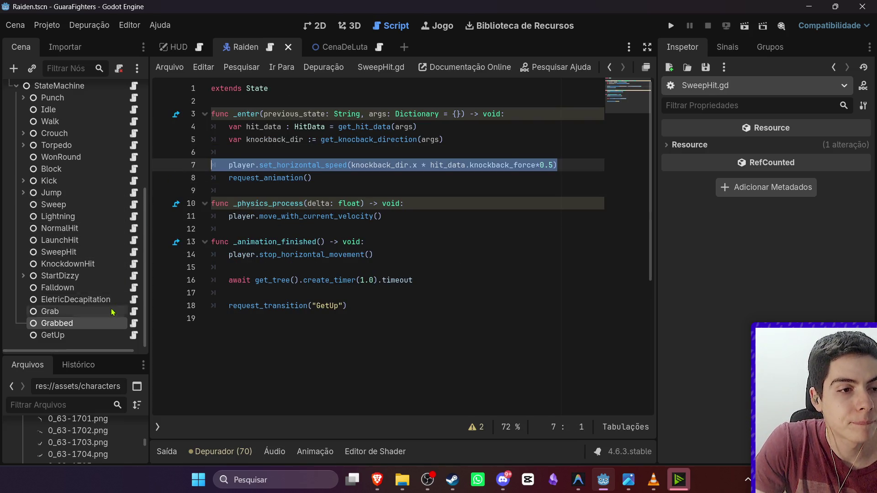
Paste the knockback line after toggle_hurtboxes.emit(true) in Grabbed.gd and tidy the blank lines
left_click(134, 323)
left_click(359, 196)
key("ctrl+v")
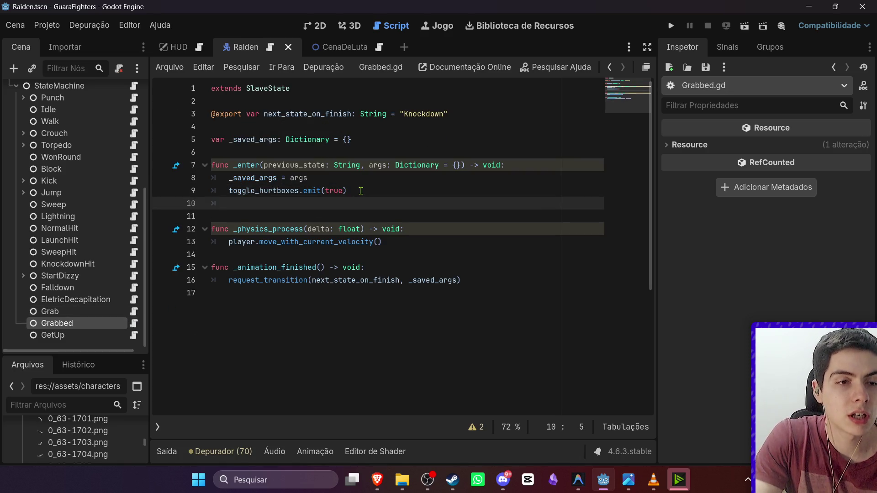
left_click(374, 190)
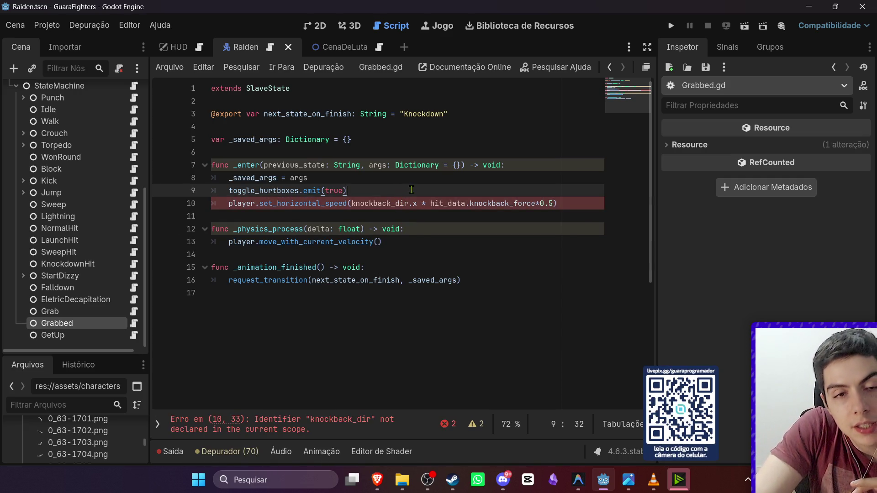
key("Return")
key("Return")
key("Up")
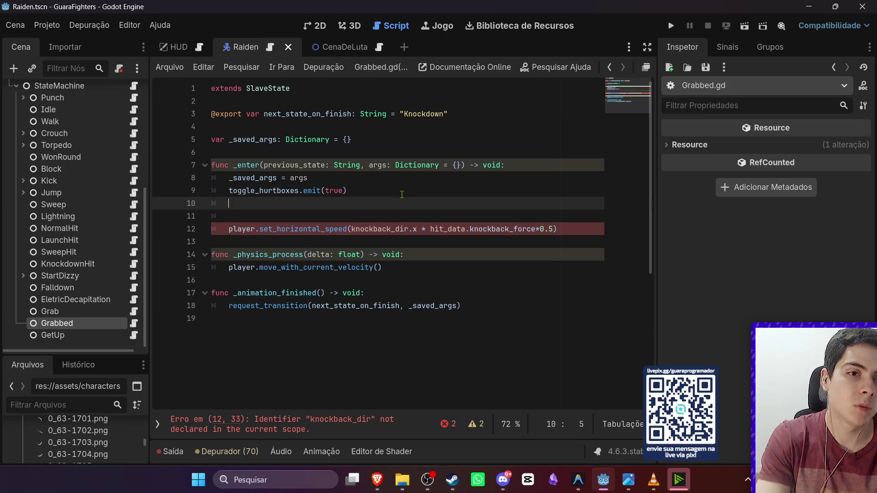
key("Down")
key("BackSpace")
key("BackSpace")
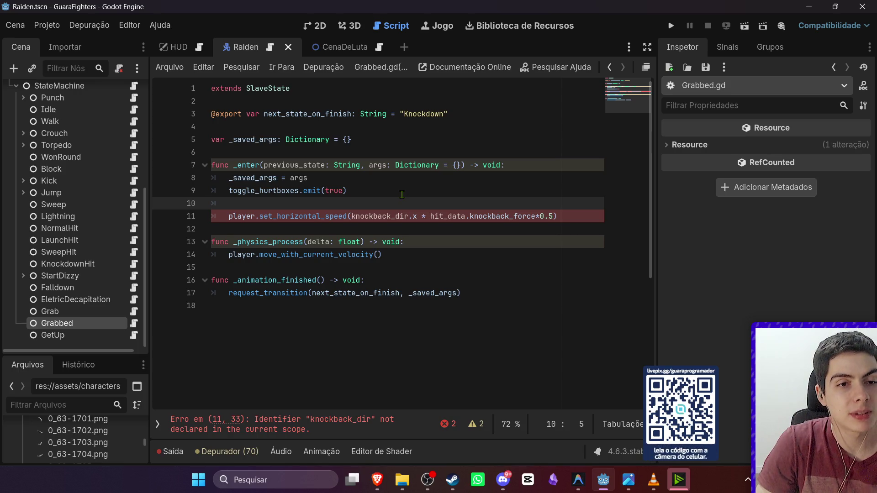
Select the _saved_args = args line in Grabbed.gd's _enter
type("args")
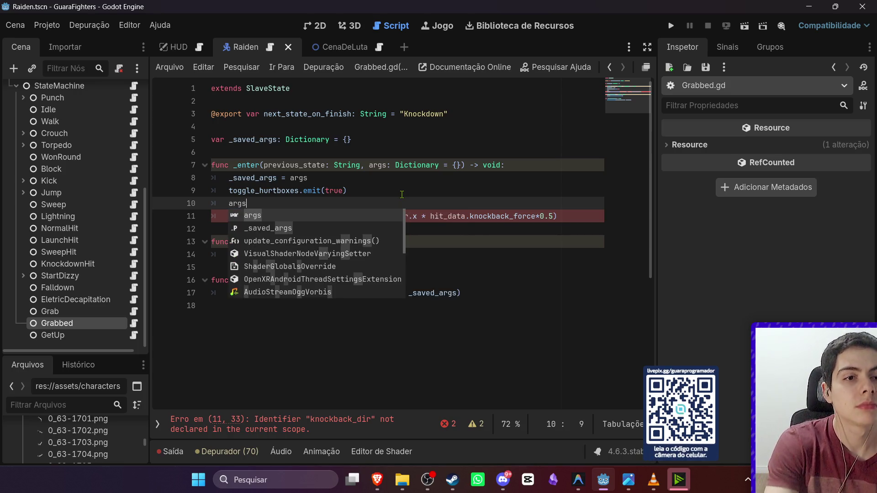
key("BackSpace")
key("BackSpace")
key("BackSpace")
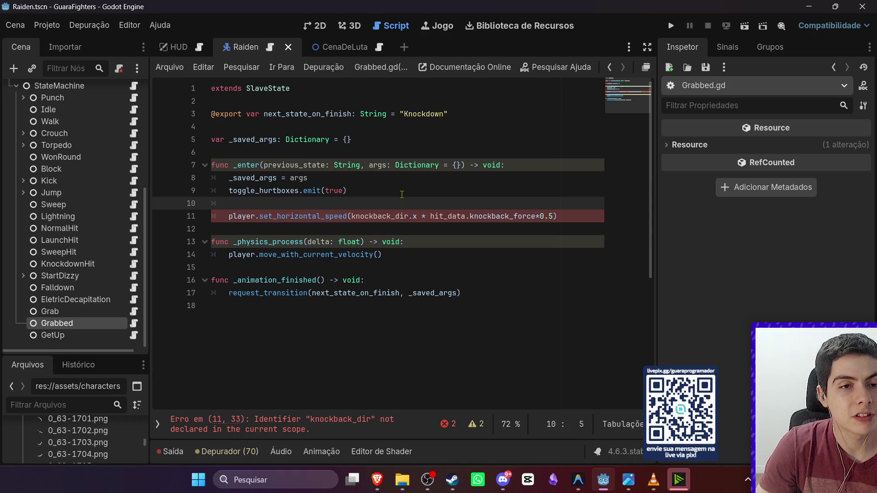
triple_click(257, 177)
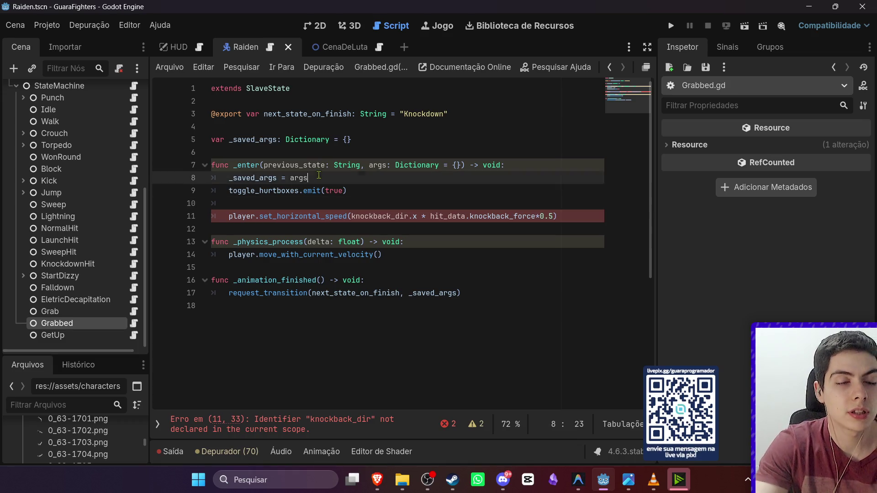
Replace the _saved_args assignment with var opponent_facing_sign = args["facing_sign"] and begin var knockback_force
key("BackSpace")
left_click(307, 208)
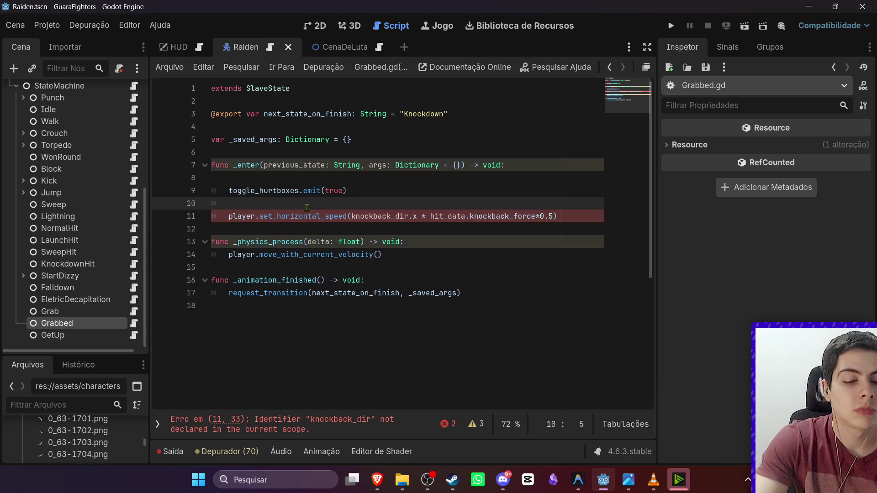
type("var ")
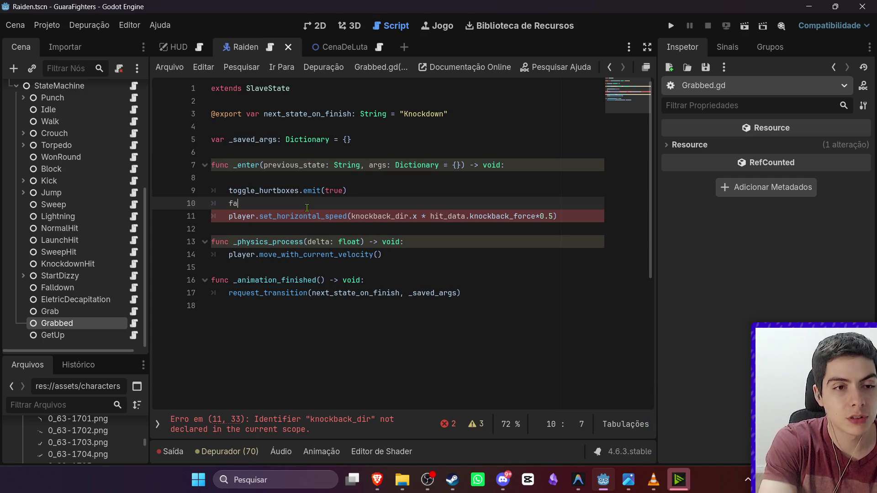
type("opponent_faci")
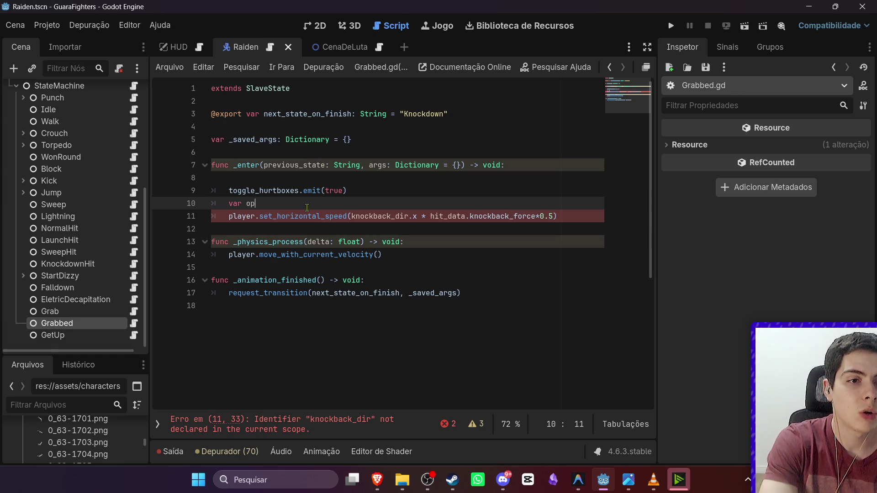
type("ng_sgi")
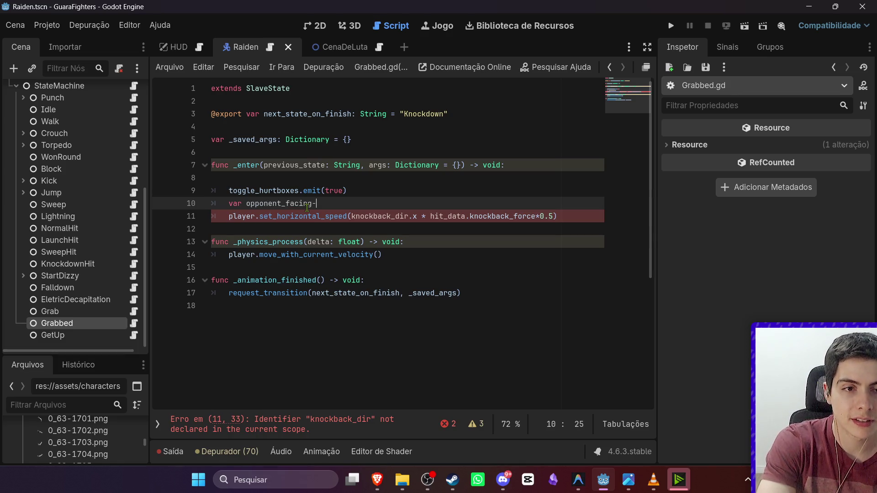
key("BackSpace")
key("BackSpace")
type("ign = args[\"fac")
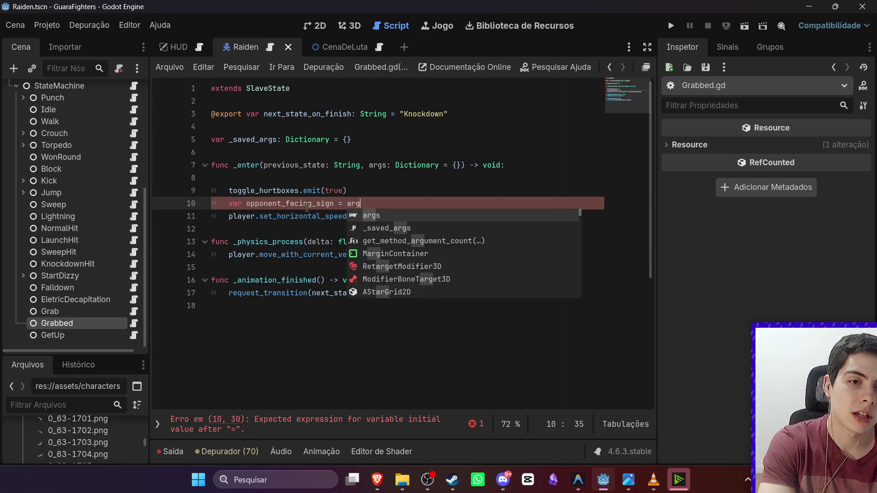
type("ing_sign")
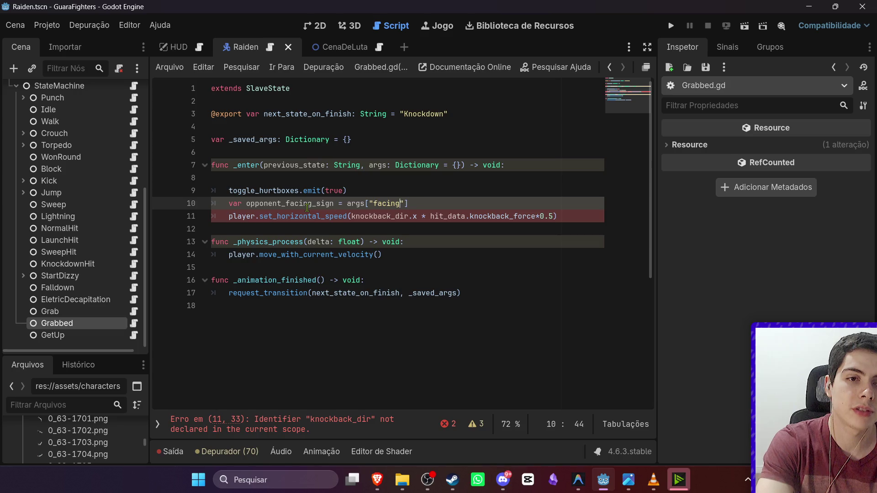
key("End")
key("Return")
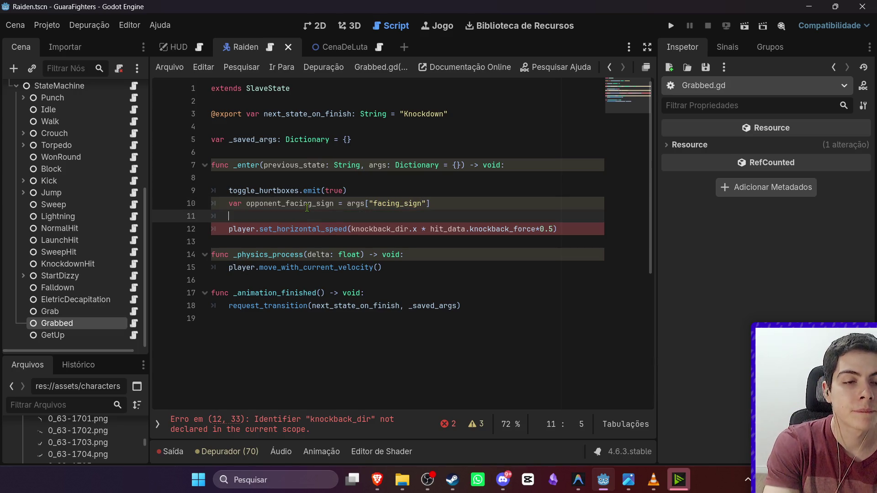
key("Return")
key("Up")
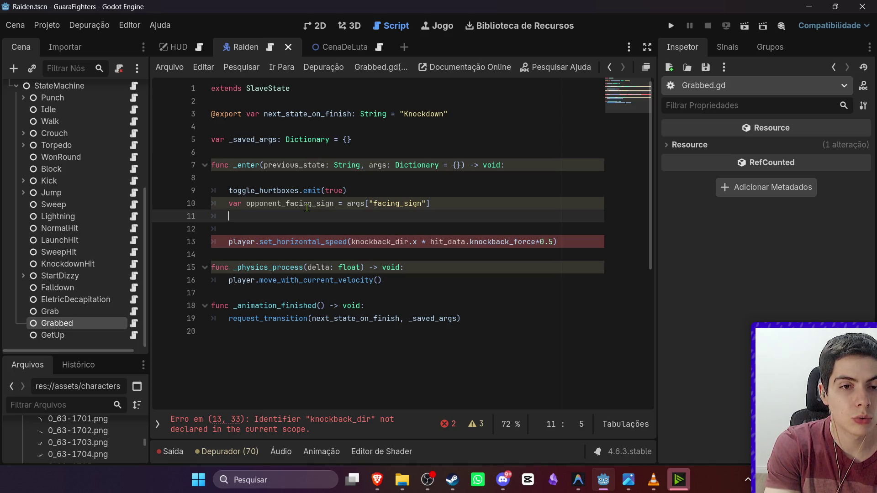
type("var kn")
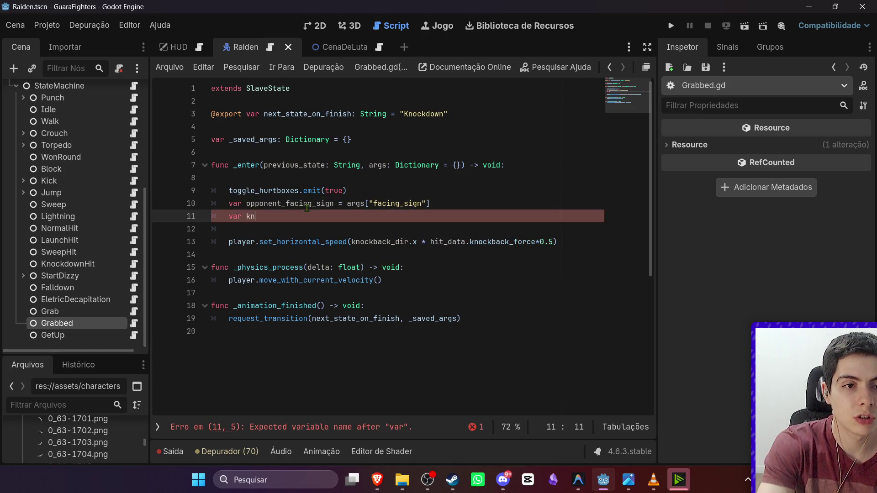
type("ockback_")
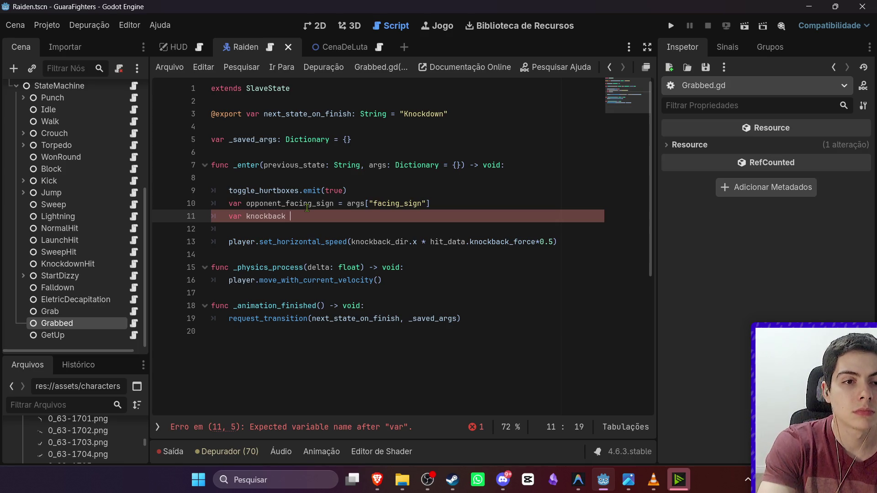
type("force")
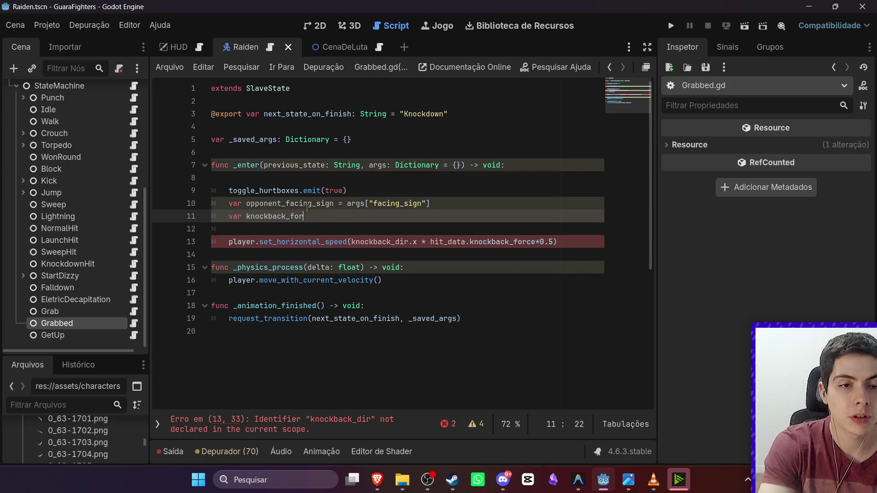
left_click(373, 140)
key("Return")
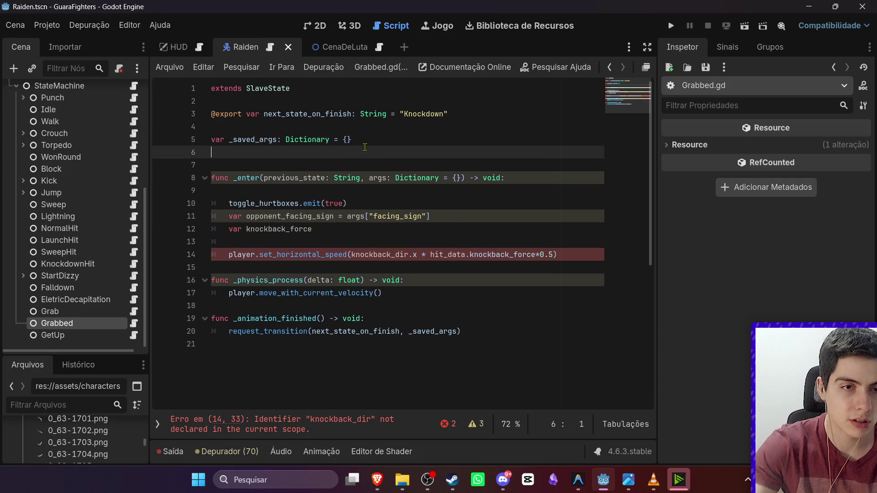
key("shift+Up")
key("BackSpace")
key("Delete")
key("ctrl+z")
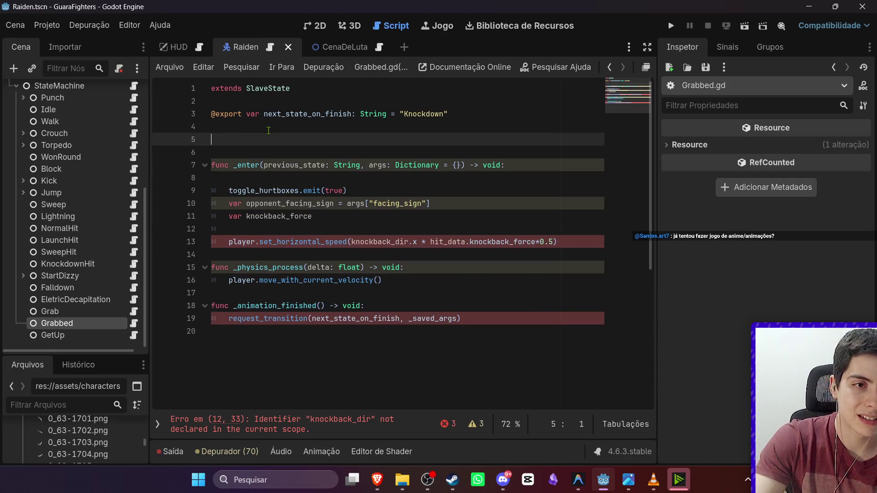
type("var")
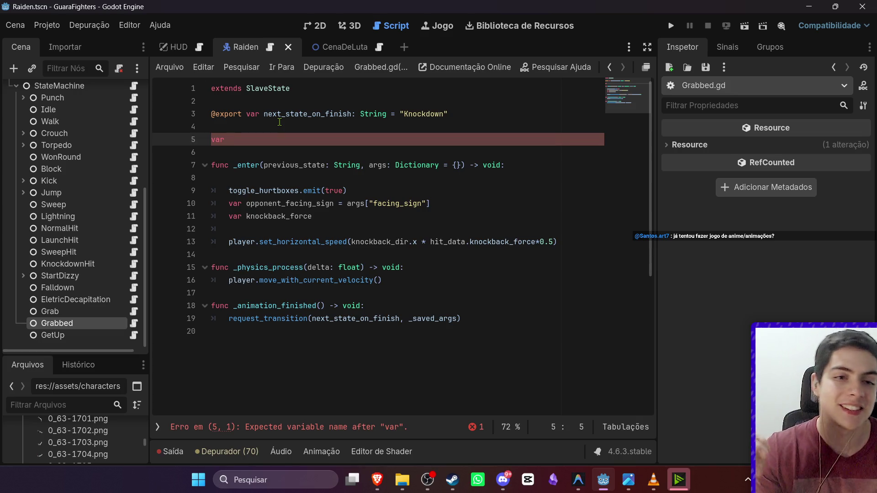
left_click(192, 139)
left_click(236, 139)
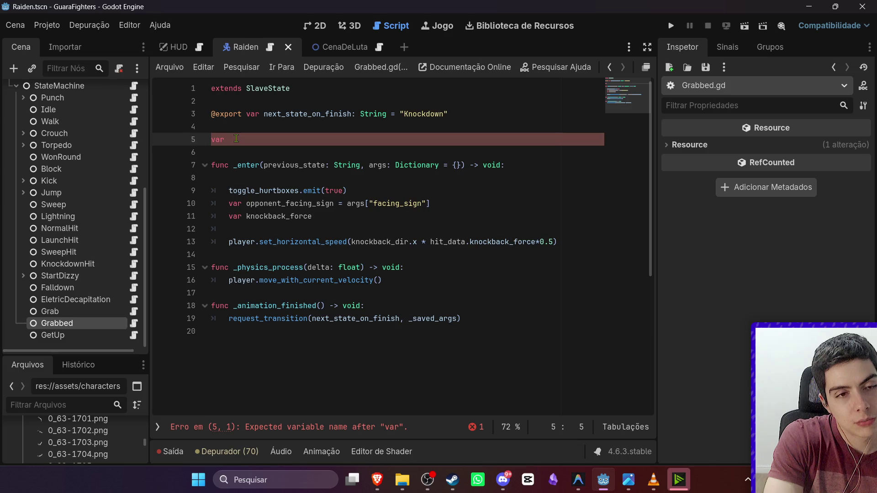
key("BackSpace")
key("BackSpace")
key("BackSpace")
Declare const KNOCKBACK_FORCE : float = 300 below extends SlaveState
key("Up")
key("Up")
key("alt+Down")
key("alt+Down")
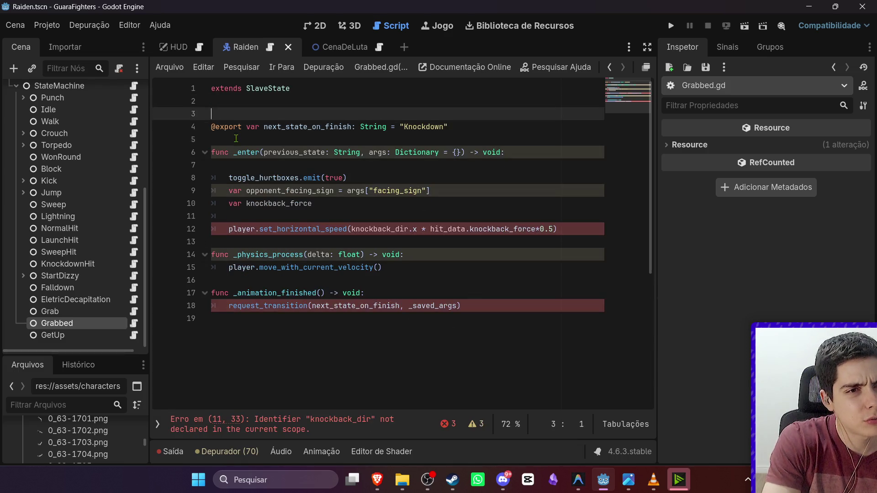
key("Up")
key("Up")
key("Up")
key("Down")
type("const KNO")
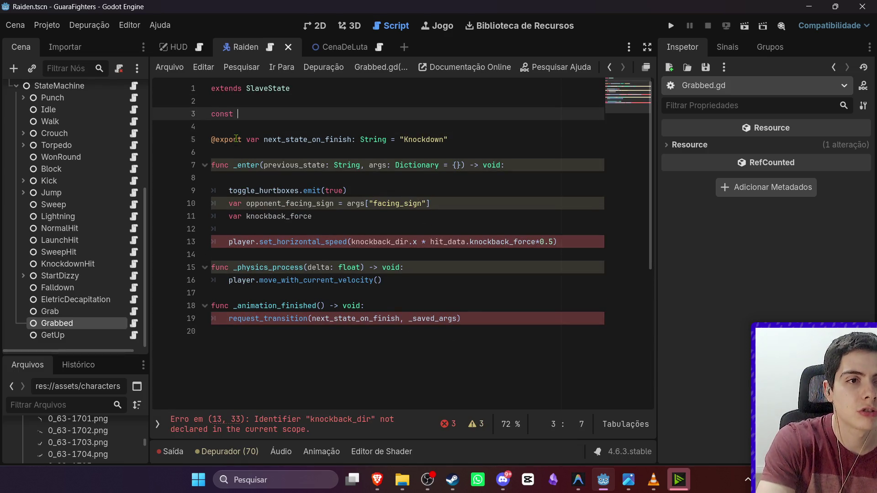
type("CKBA")
key("BackSpace")
key("BackSpace")
key("BackSpace")
type("B")
key("BackSpace")
type("CKBACK_FORCE : ")
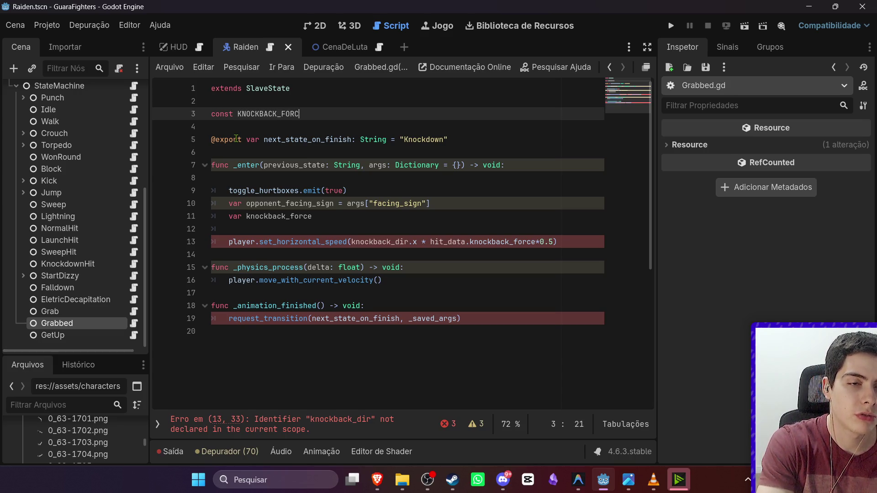
type("Vector2 =")
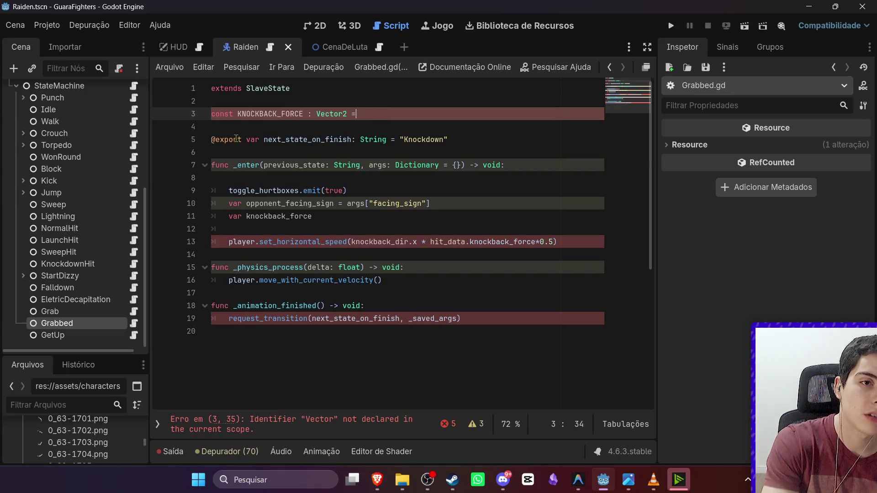
key("BackSpace")
key("BackSpace")
key("BackSpace")
type("float ")
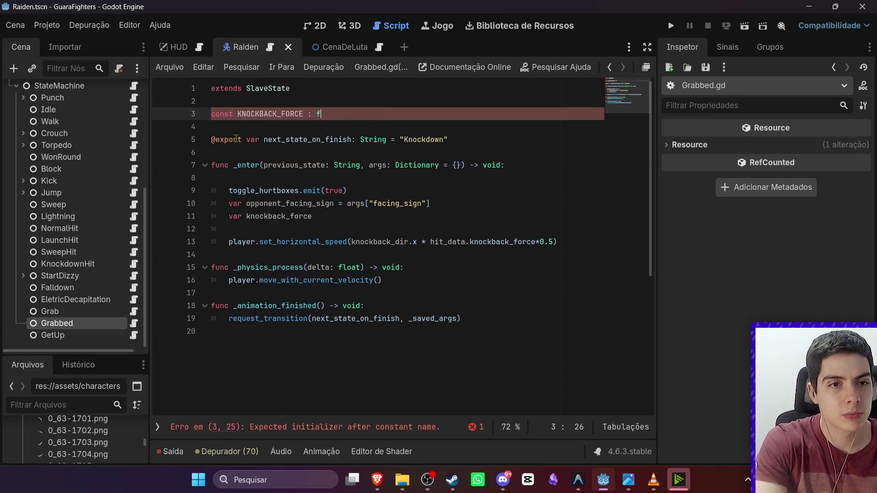
type("= ")
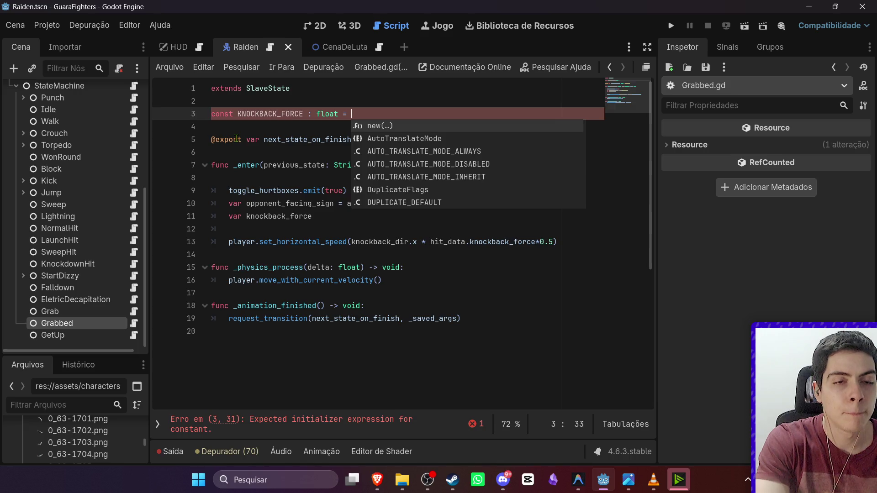
type("300")
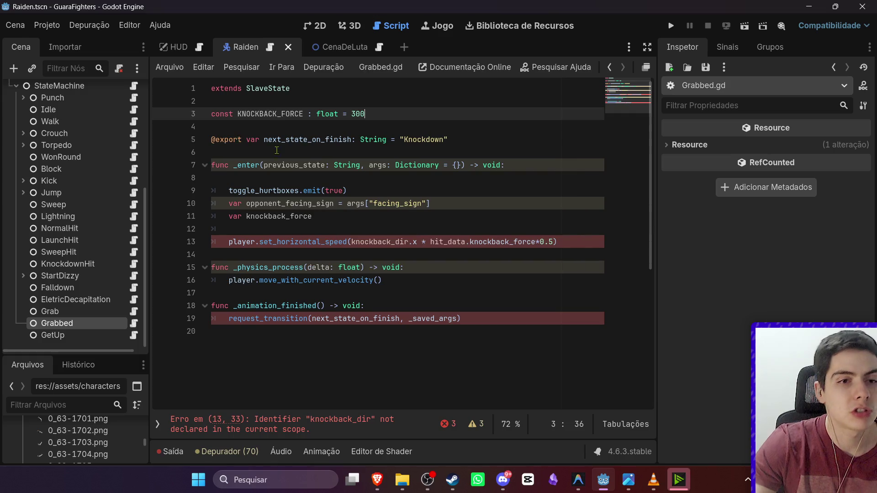
Define knockback_vector as Vector2.ONE * KNOCKBACK_FORCE * opponent_facing_sign in _enter
left_click_drag(312, 216, 294, 216)
key("BackSpace")
key("BackSpace")
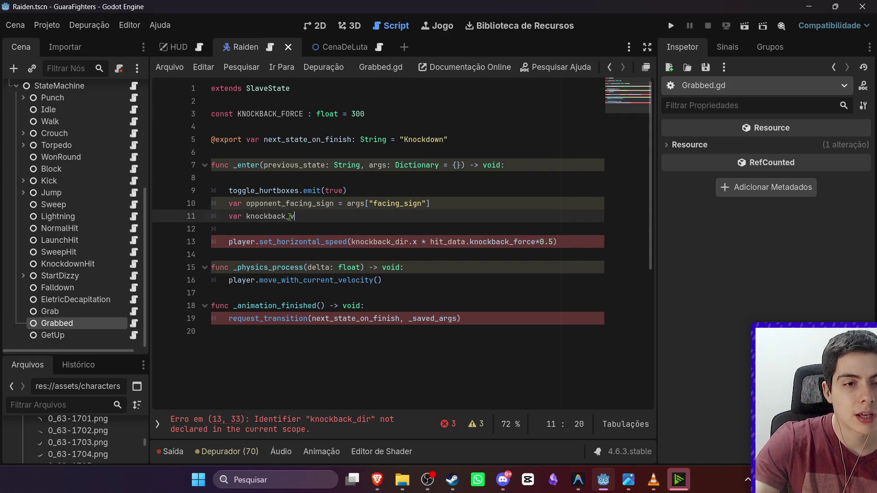
type("vector ")
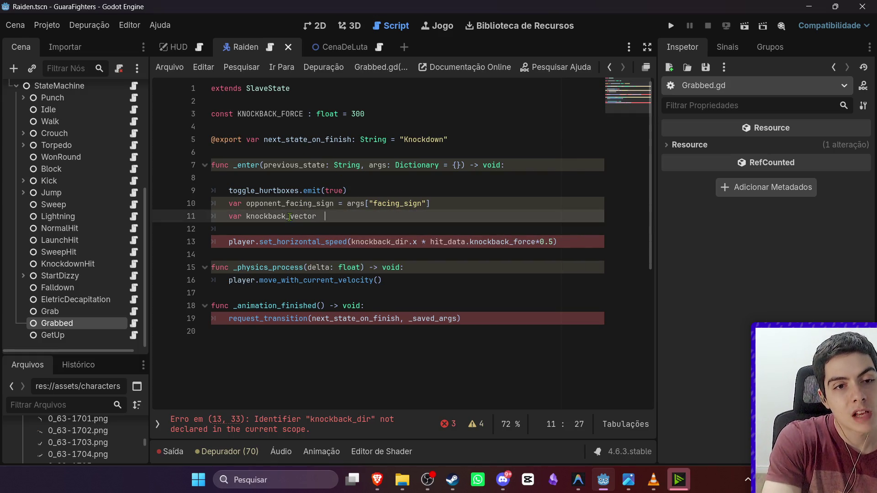
type(": Vector2 =")
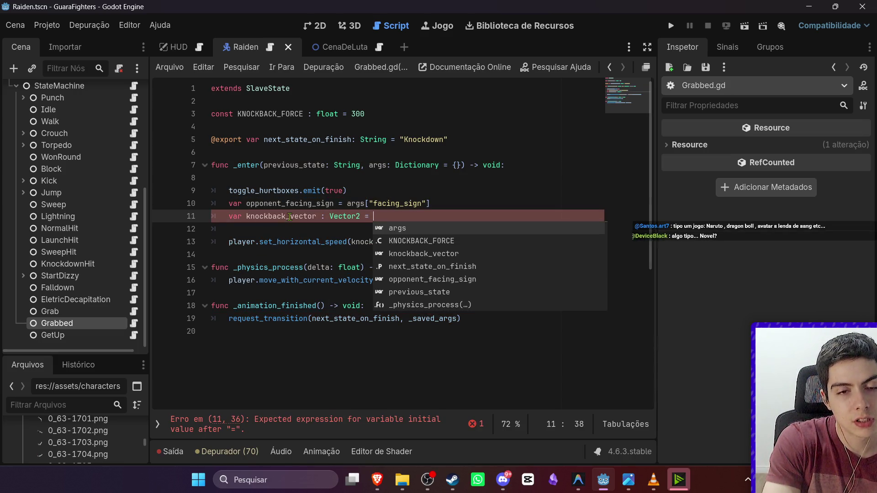
type(" Vec")
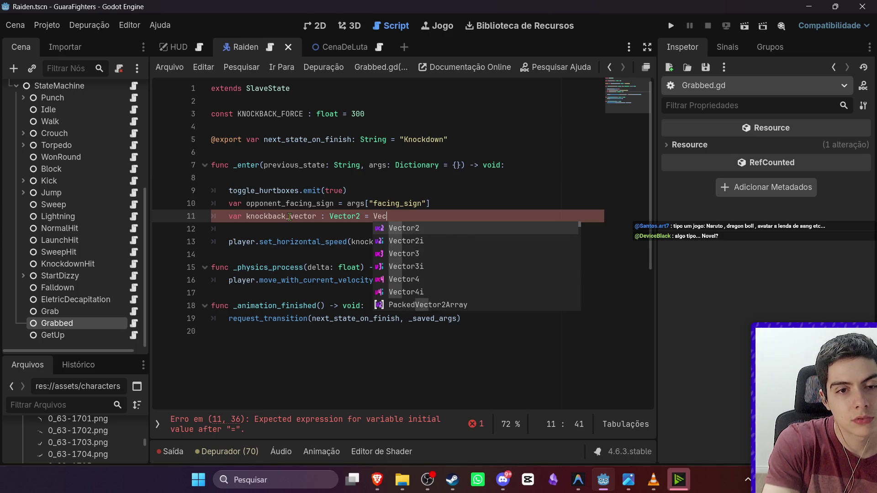
key("Return")
type(".O")
key("Return")
type("* KN")
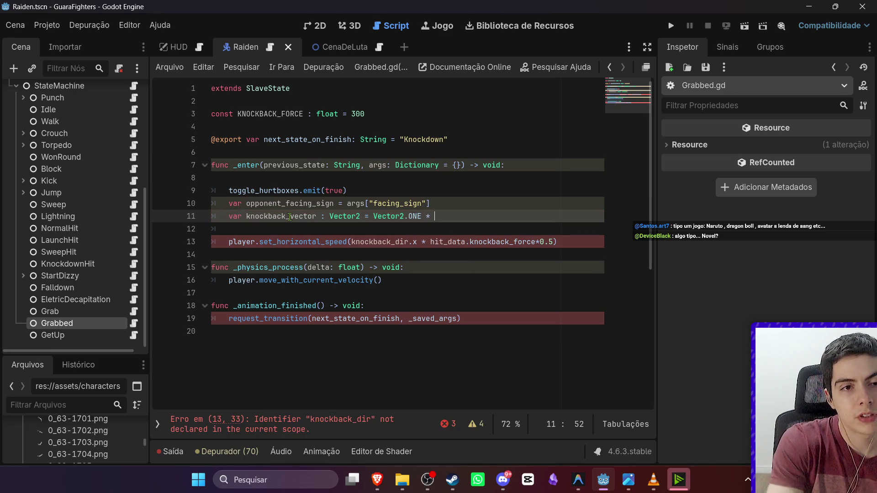
key("Return")
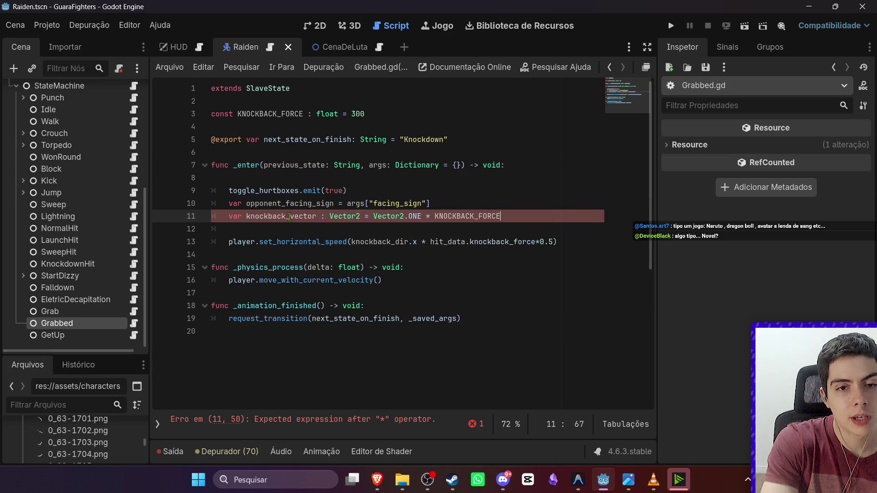
type("* opp")
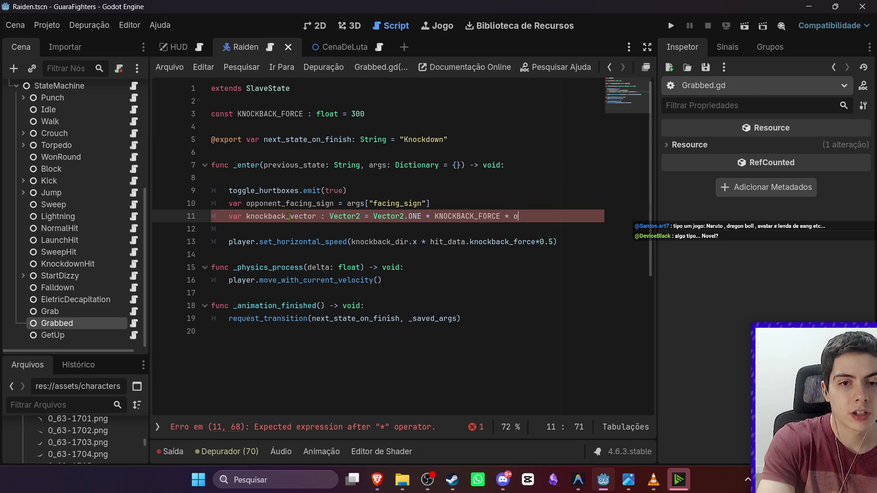
key("Return")
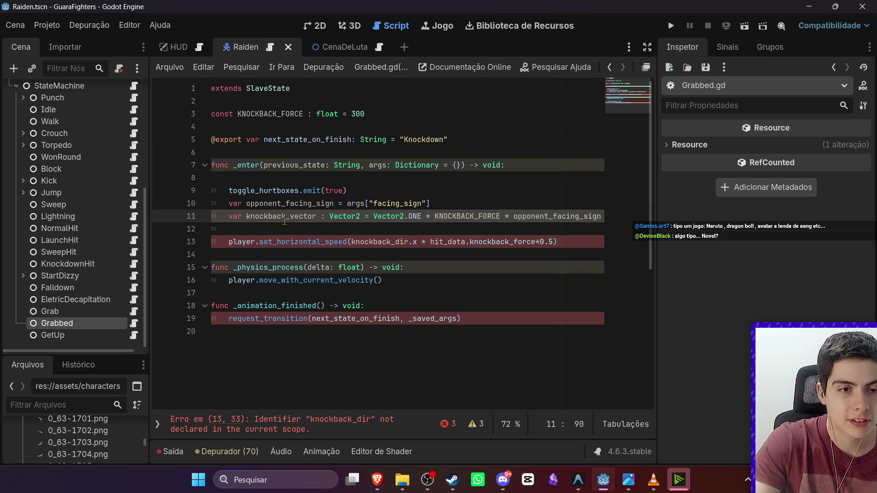
Apply knockback_vector.x as horizontal speed, drop _saved_args from request_transition, and save
double_click(289, 221)
key("ctrl+c")
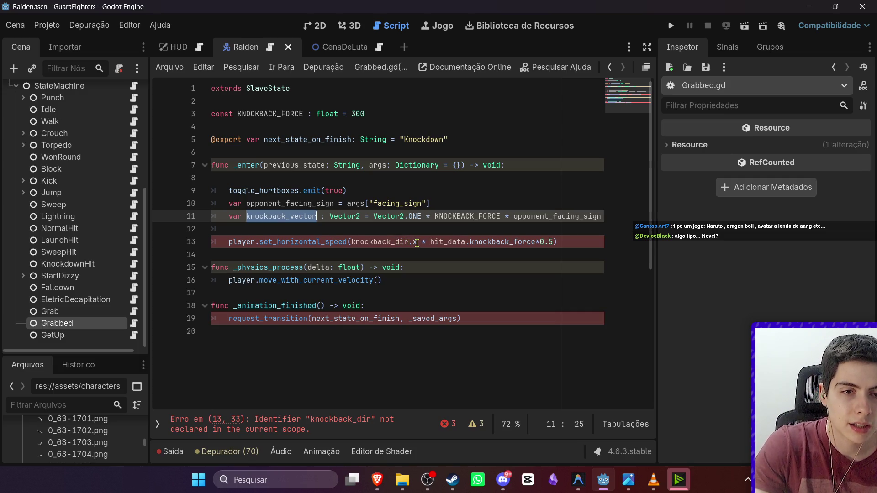
left_click_drag(408, 244, 353, 247)
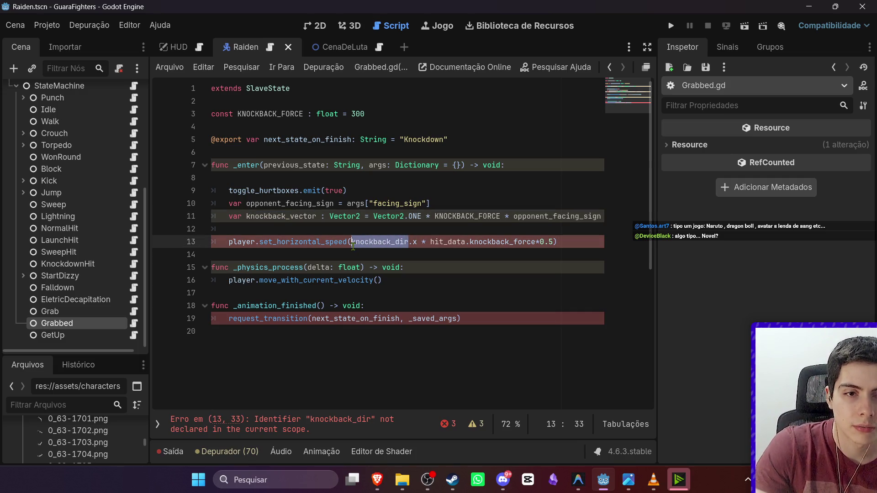
key("ctrl+v")
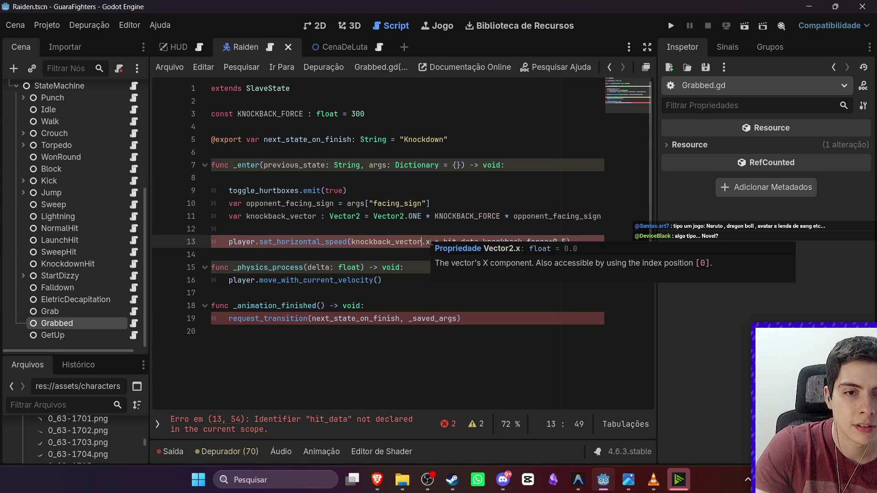
left_click(480, 233)
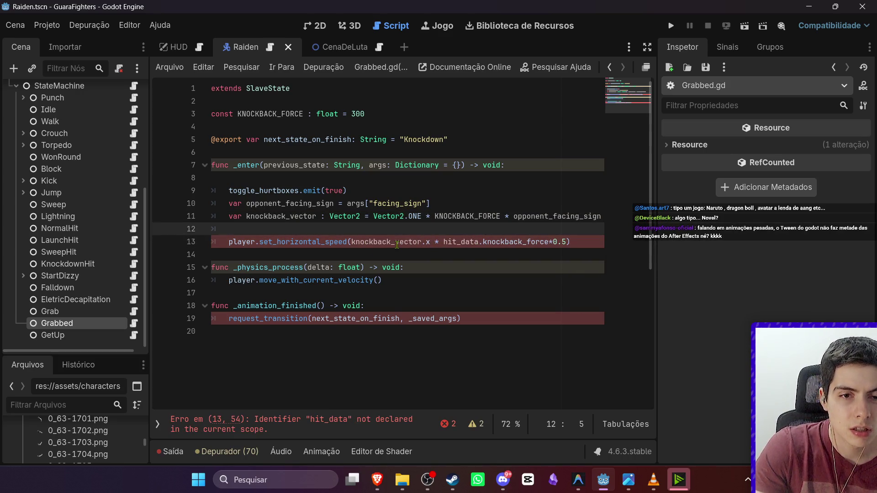
left_click_drag(434, 242, 566, 242)
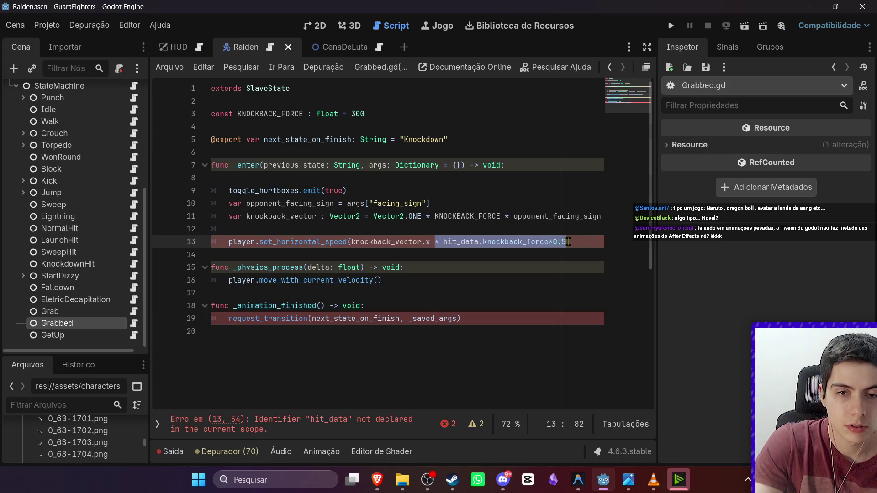
key("BackSpace")
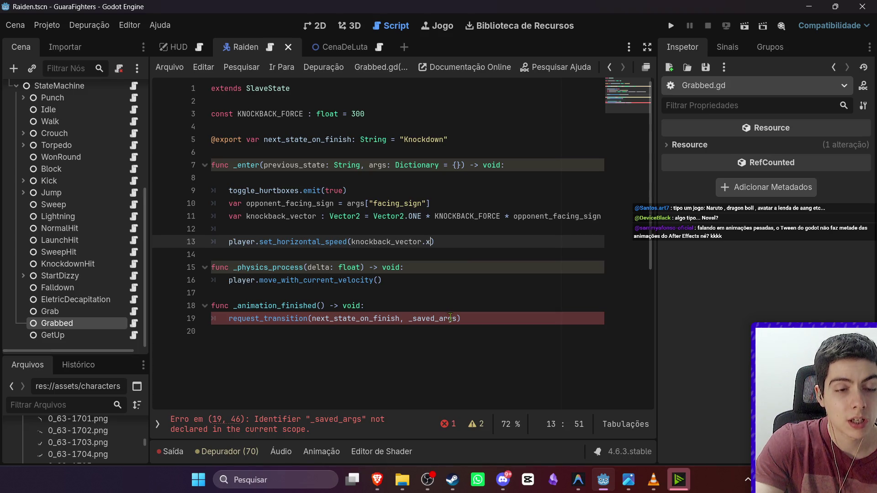
double_click(450, 318)
key("BackSpace")
key("BackSpace")
key("BackSpace")
left_click(420, 296)
key("ctrl+s")
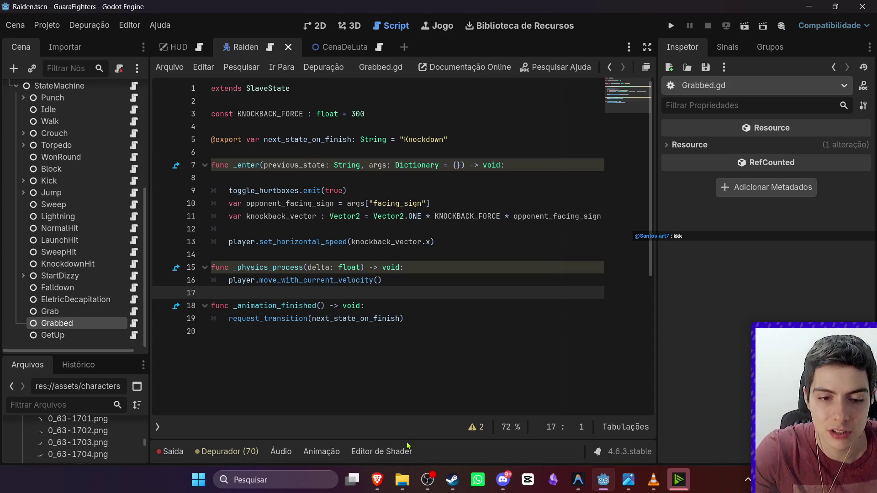
left_click(425, 478)
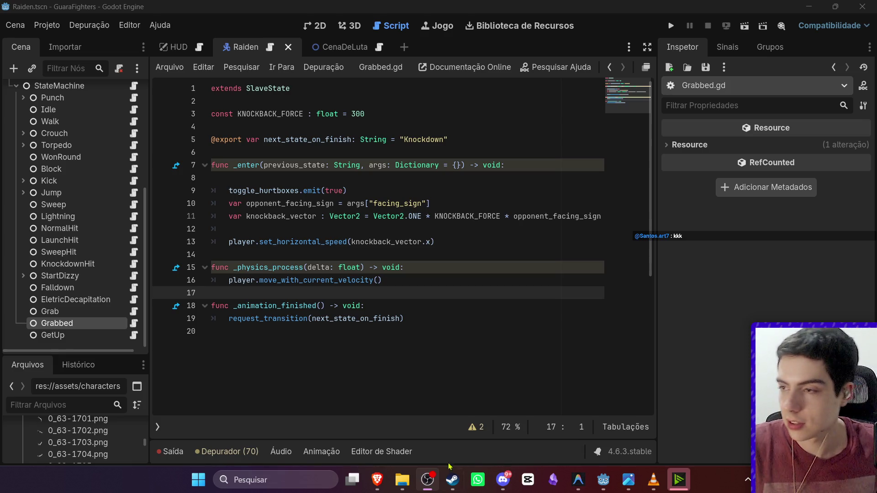
key("alt+Tab")
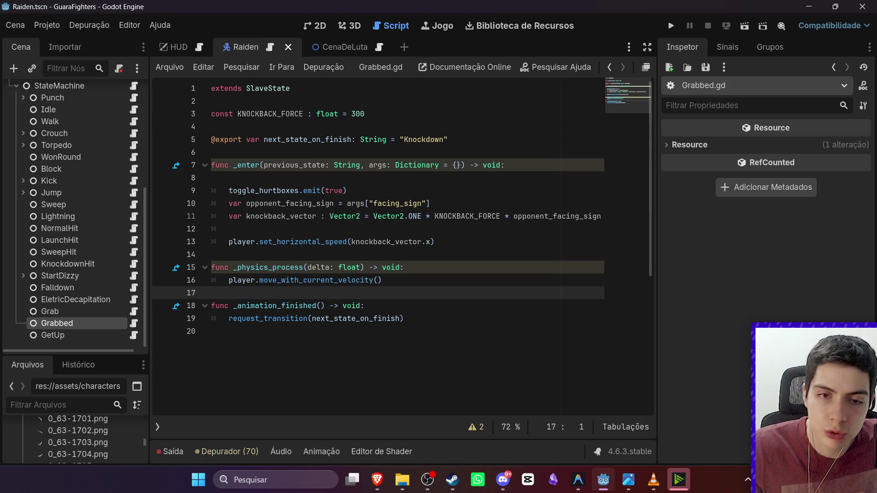
left_click(475, 231)
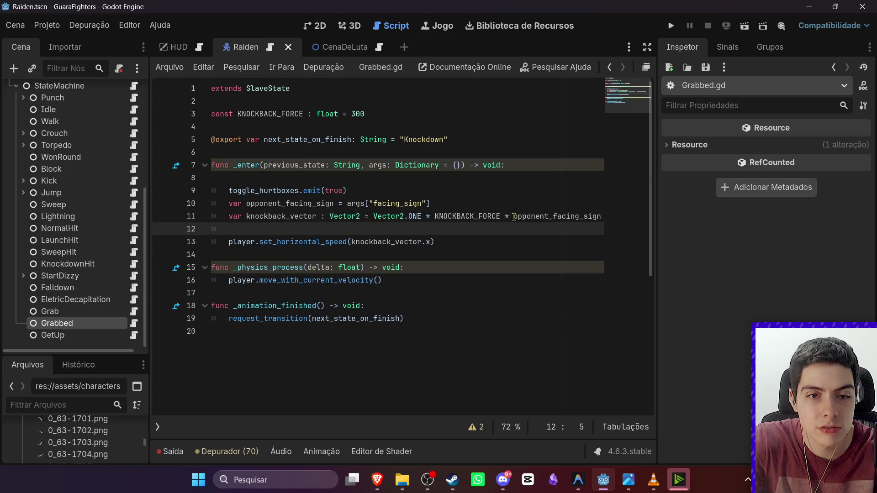
left_click(514, 216)
Append * -1 to the facing_sign line in Grab.gd and save the script
double_click(595, 216)
left_click(566, 217)
left_click(558, 203)
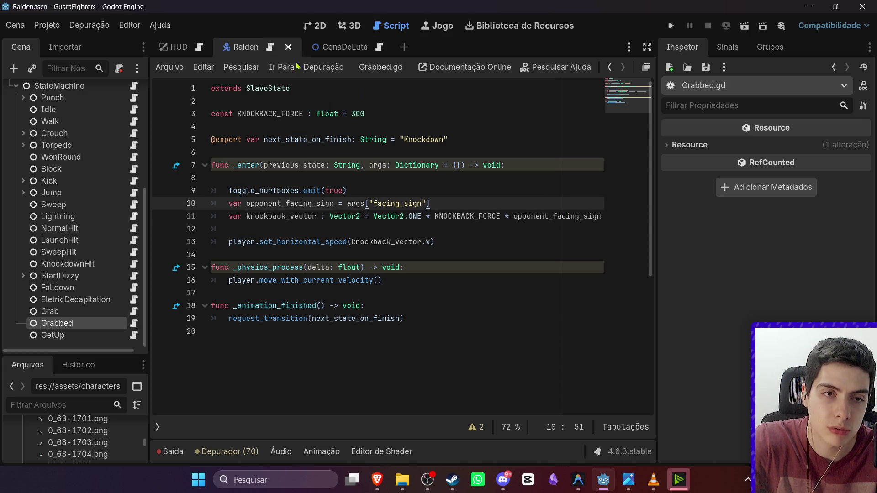
left_click(133, 312)
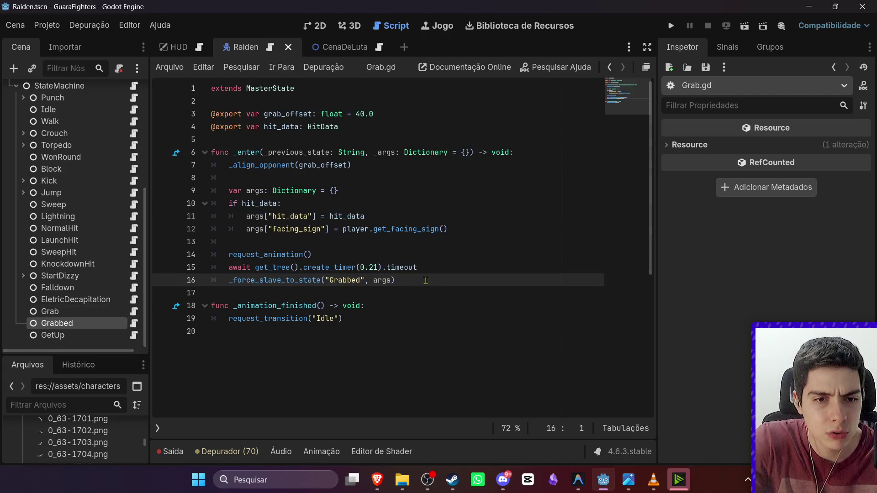
left_click(455, 231)
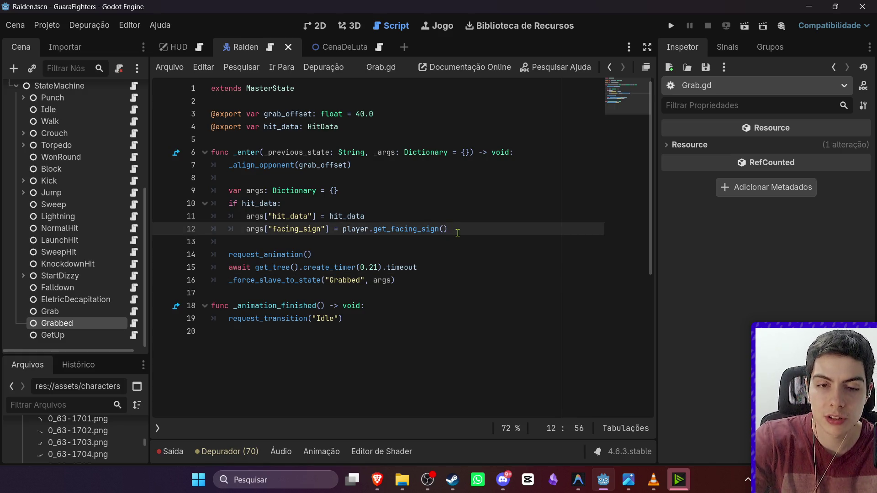
type("-1")
left_click(476, 205)
key("ctrl+s")
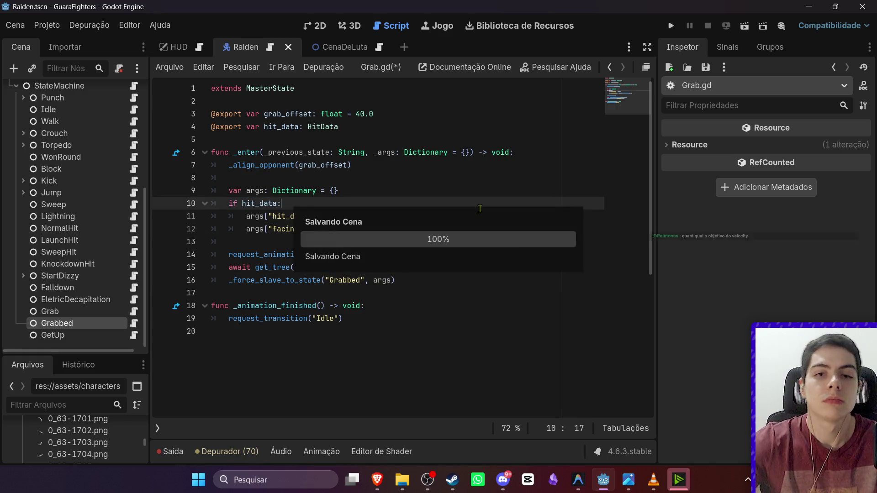
Run the CenaDeLuta fight scene, walk Raiden forward, and stop it at the facing_sign error
key("ctrl+Tab")
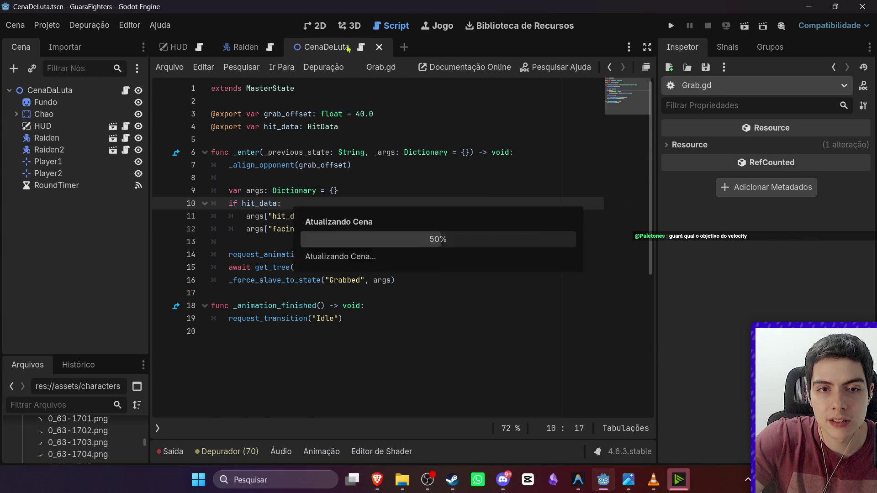
left_click(738, 25)
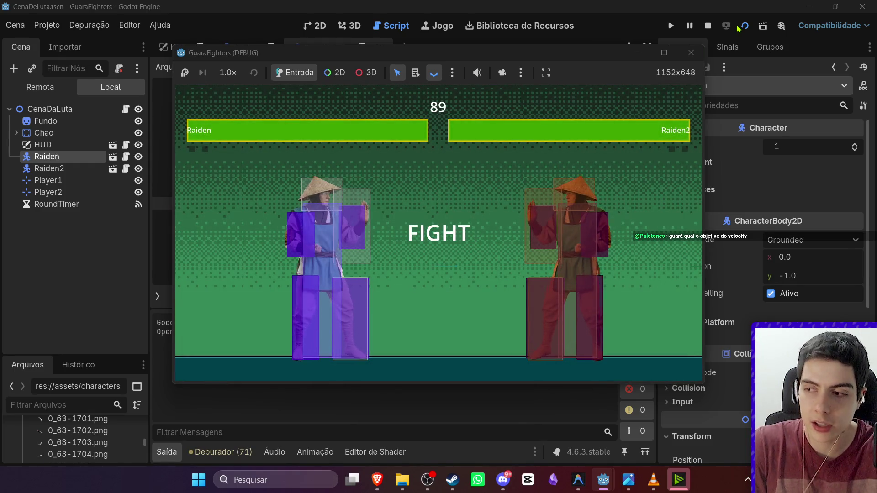
key("d")
key("d")
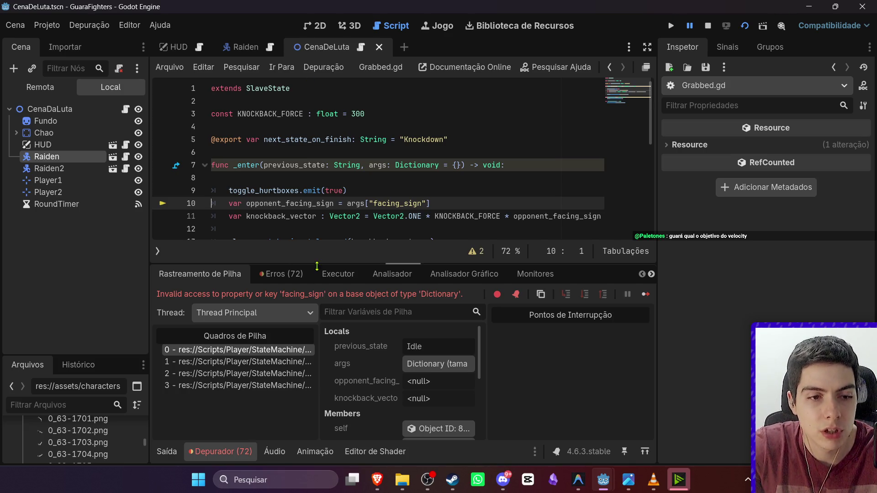
left_click(707, 26)
Return to the Raiden scene and browse the Grab, GetUp and Grabbed scripts, ending on Grabbed.gd
left_click(241, 67)
left_click(237, 54)
scroll(191, 206, "down", 1)
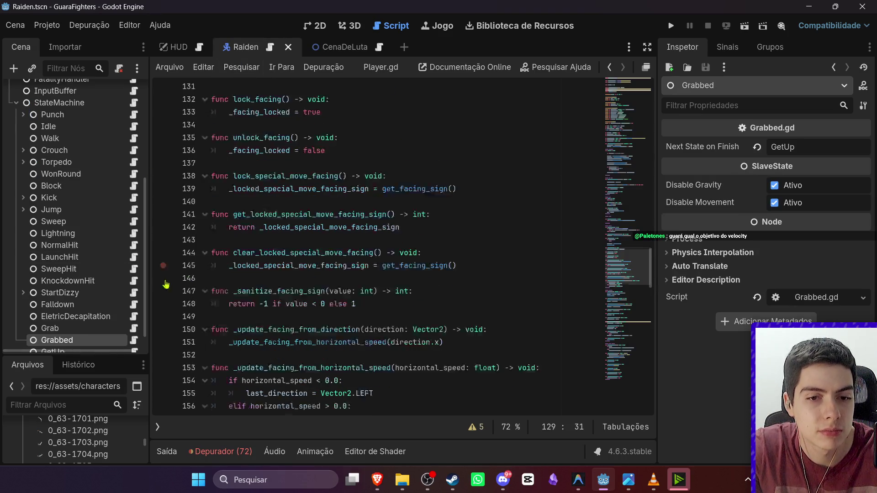
left_click(134, 329)
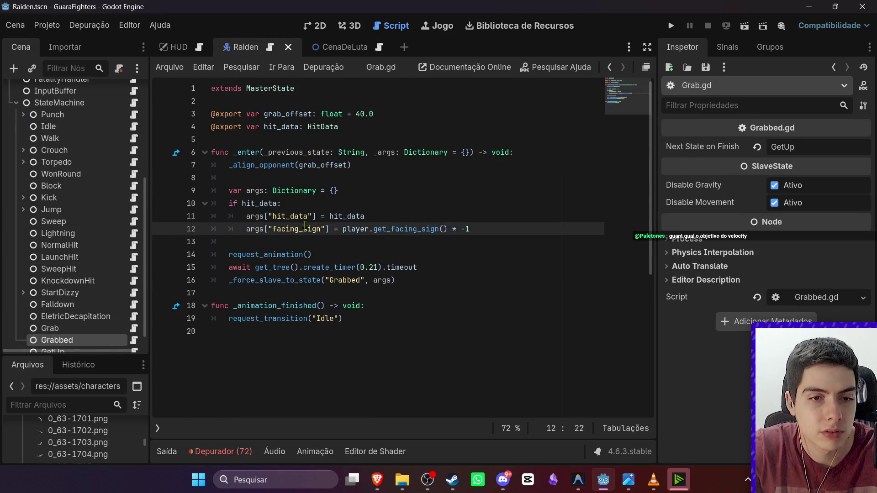
scroll(133, 326, "down", 1)
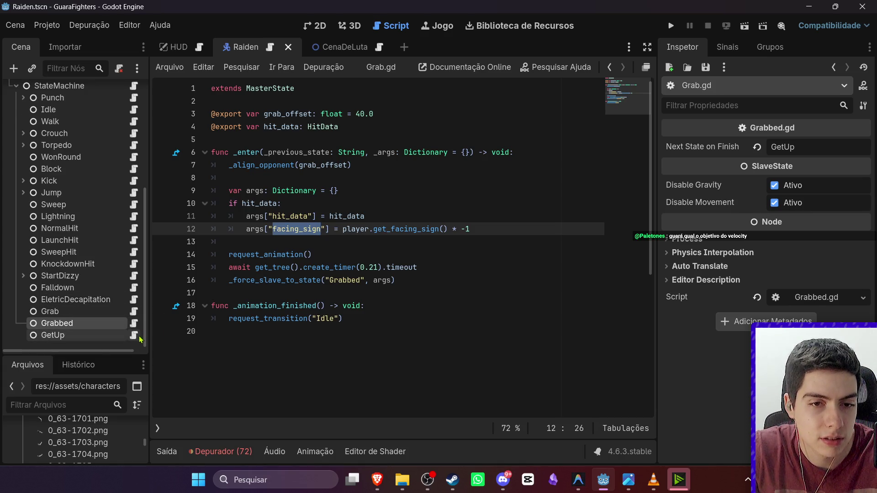
left_click(134, 336)
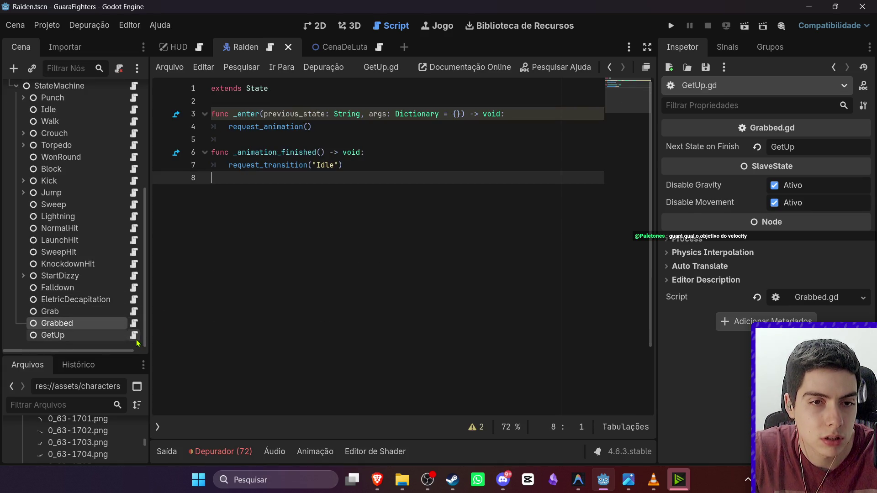
left_click(134, 322)
left_click(134, 311)
left_click(134, 323)
double_click(373, 201)
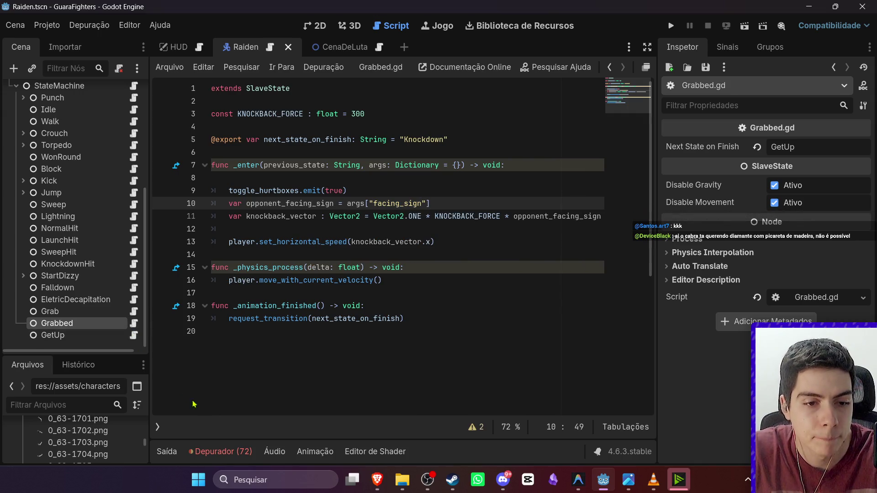
Check the Depurador Erros list for the facing_sign error, then collapse the bottom panel
left_click(208, 448)
left_click(280, 274)
scroll(302, 392, "down", 10)
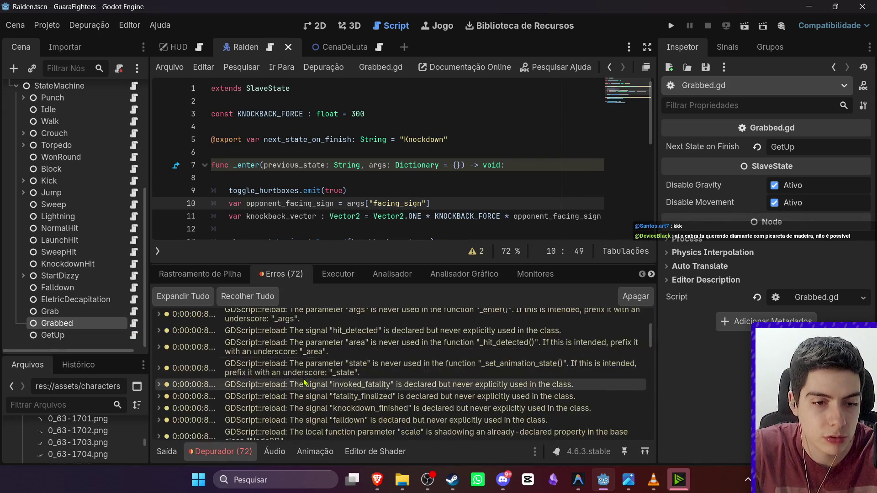
scroll(301, 392, "down", 10)
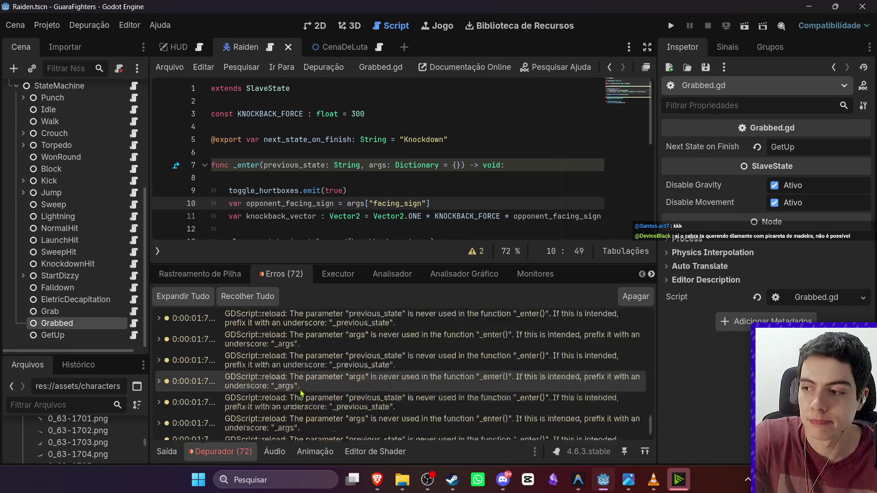
mouse_move(309, 366)
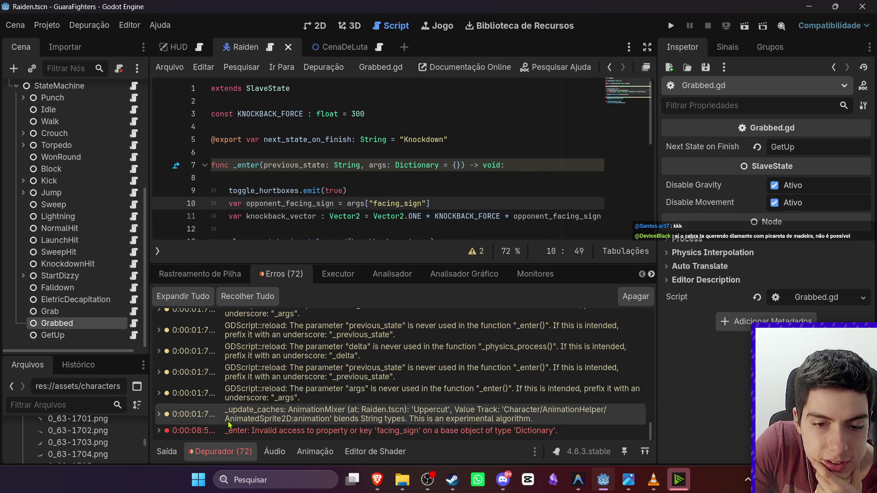
left_click(178, 458)
left_click(215, 451)
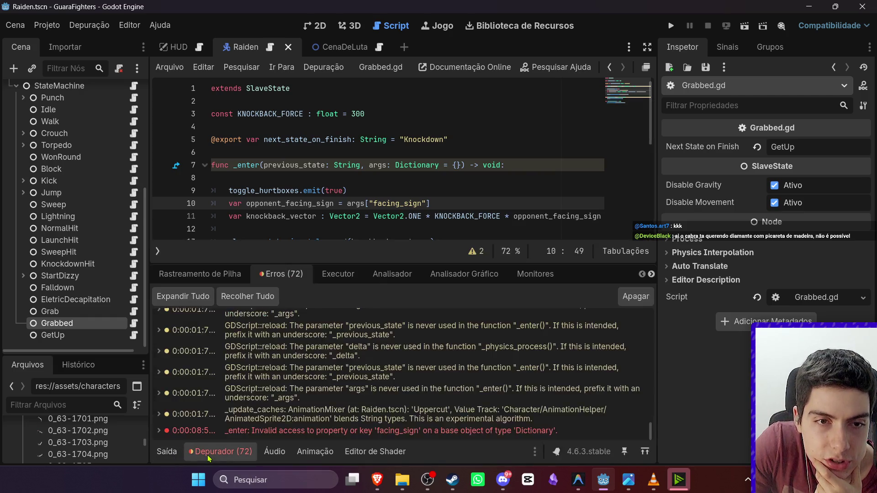
left_click(214, 452)
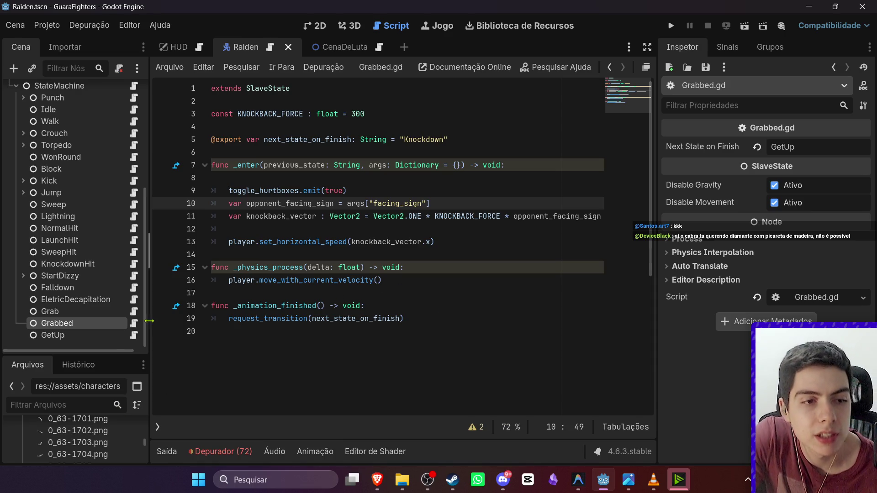
left_click(133, 312)
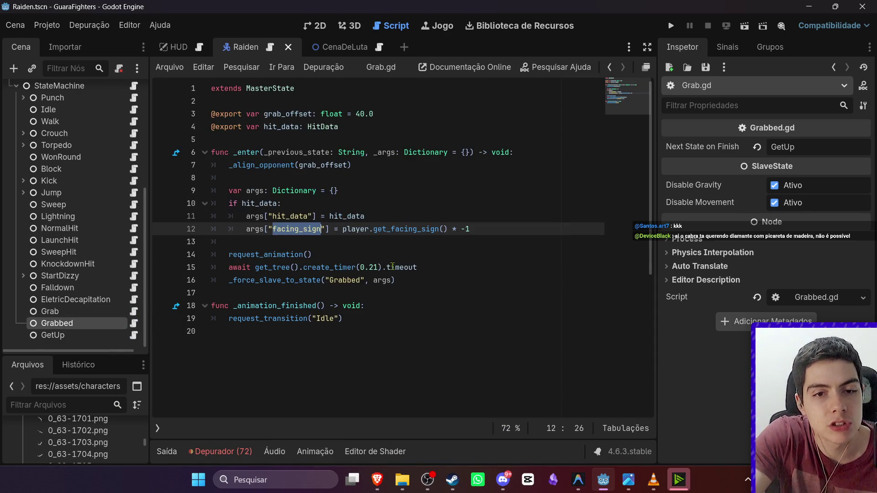
left_click(288, 270, "ctrl")
key("alt+Left")
left_click(299, 280, "ctrl")
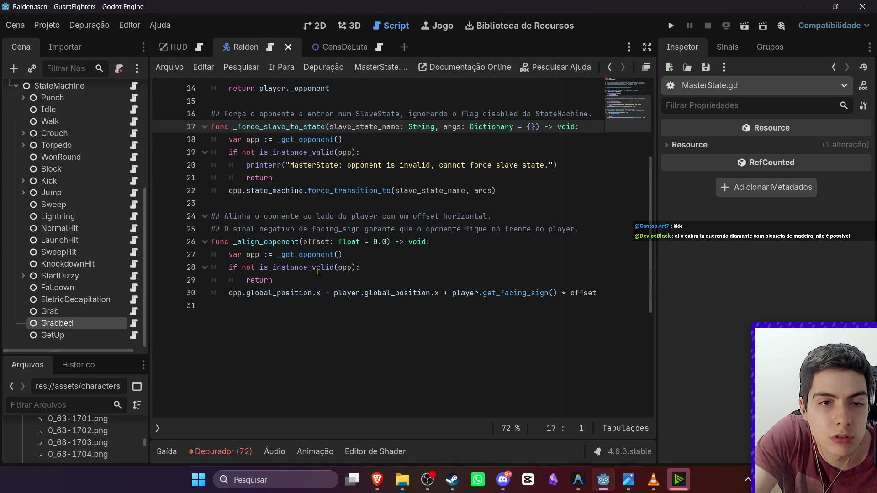
key("alt+Left")
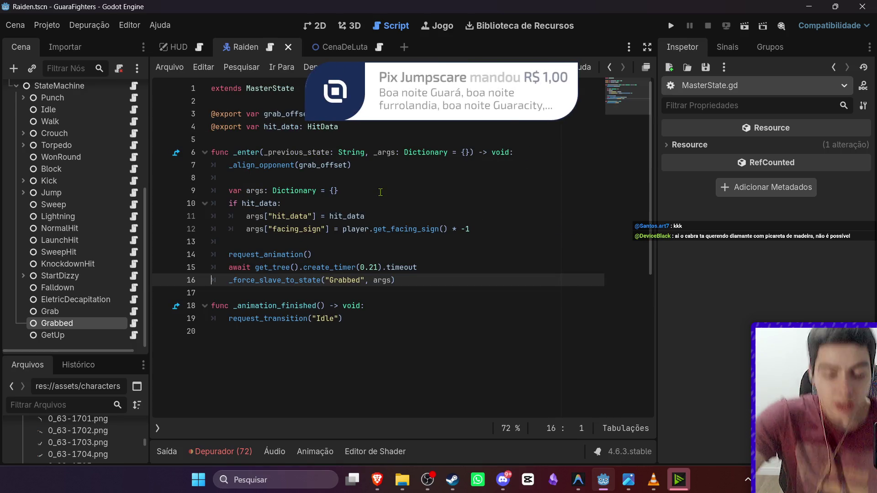
left_click(430, 481)
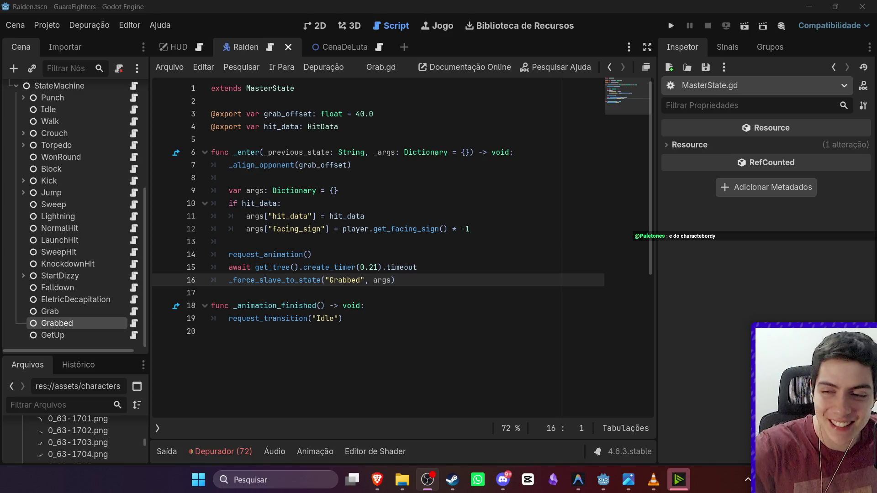
key("alt+Tab")
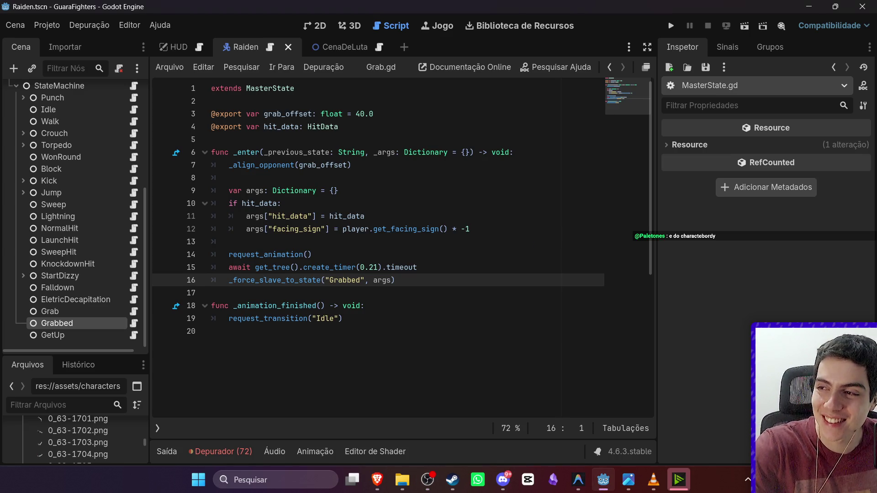
key("alt+Tab")
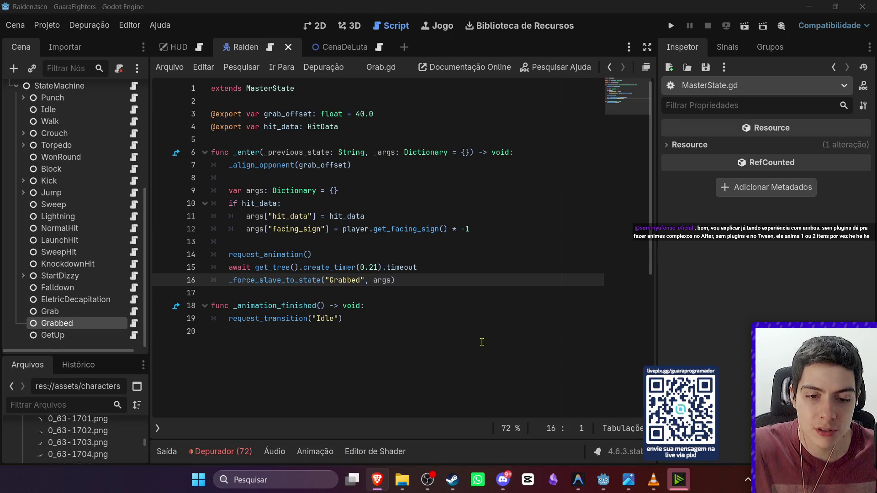
Search the help docs for 'velocity' and open CharacterBody2D.velocity
left_click(543, 73)
type("velocity")
scroll(317, 275, "up", 5)
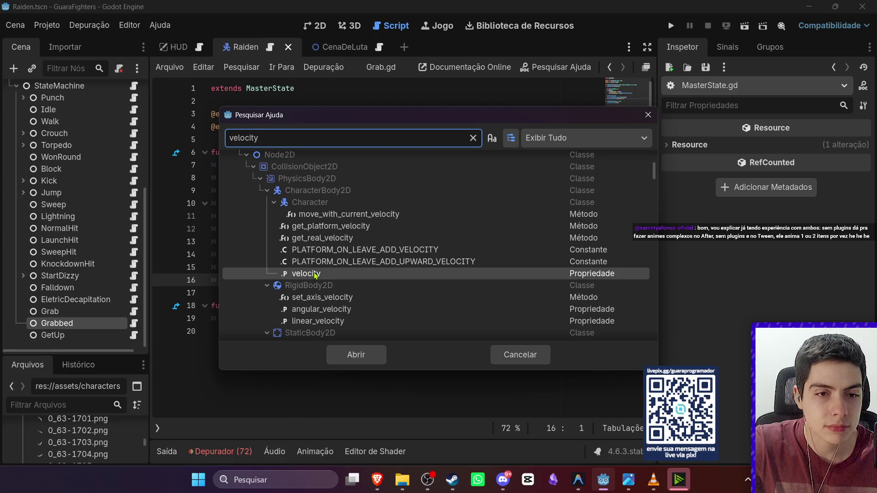
double_click(315, 274)
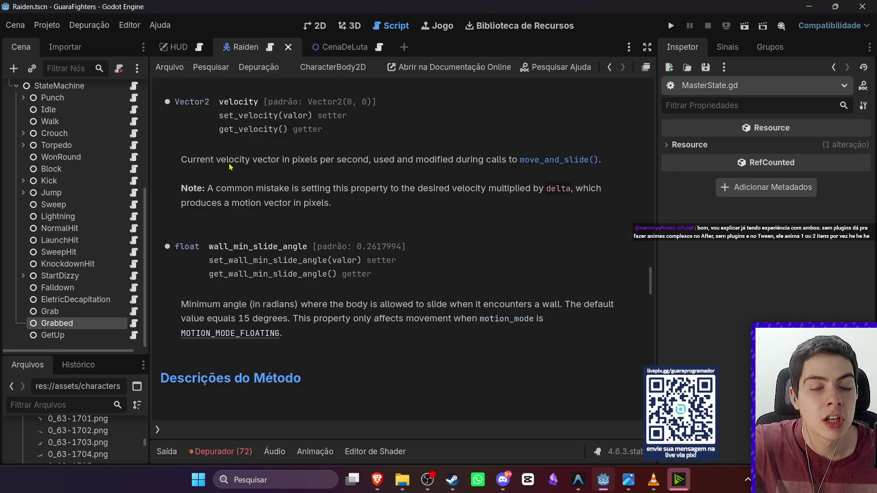
left_click_drag(183, 160, 281, 160)
left_click(212, 103)
double_click(211, 103)
left_click(213, 126)
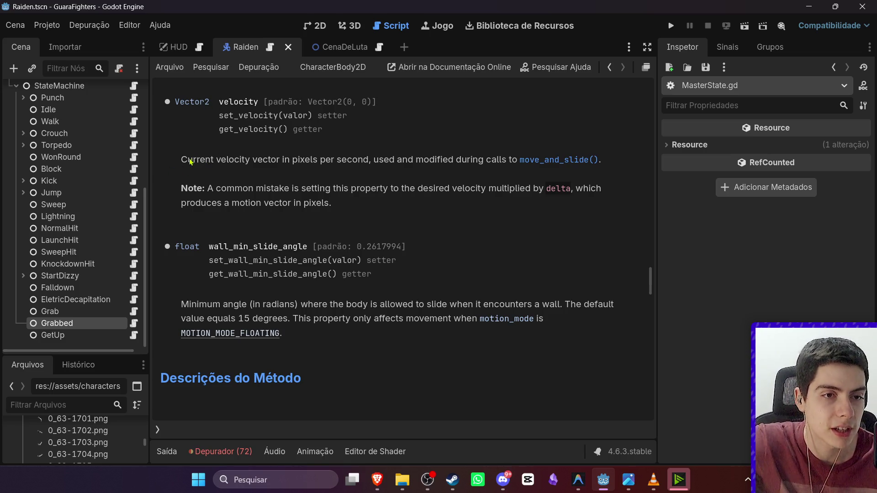
Read through the velocity description, then bring up Raiden's Player.gd script
mouse_move(197, 159)
left_mouse_down()
mouse_move(325, 160)
mouse_move(320, 151)
left_mouse_up()
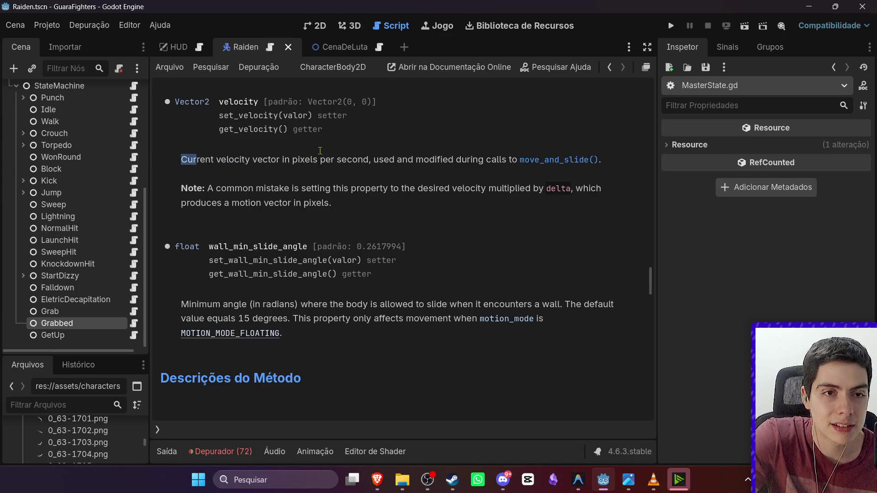
left_click(289, 162)
left_click_drag(289, 162, 404, 160)
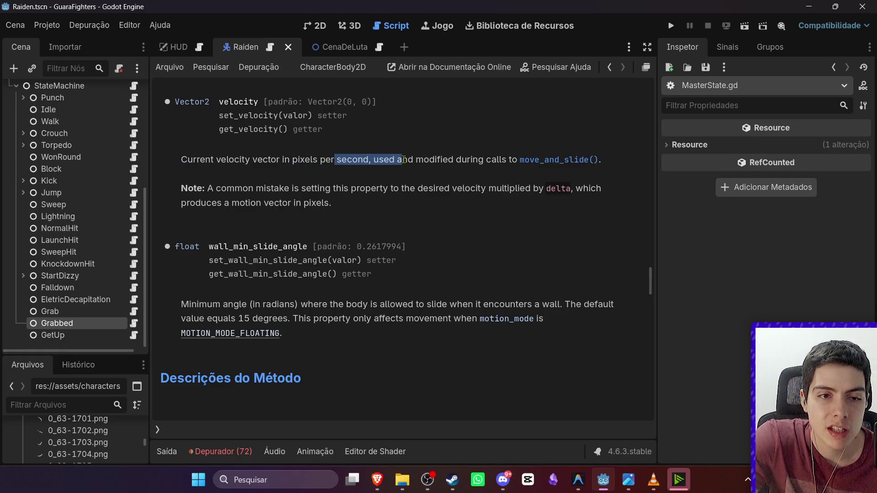
left_click(403, 160)
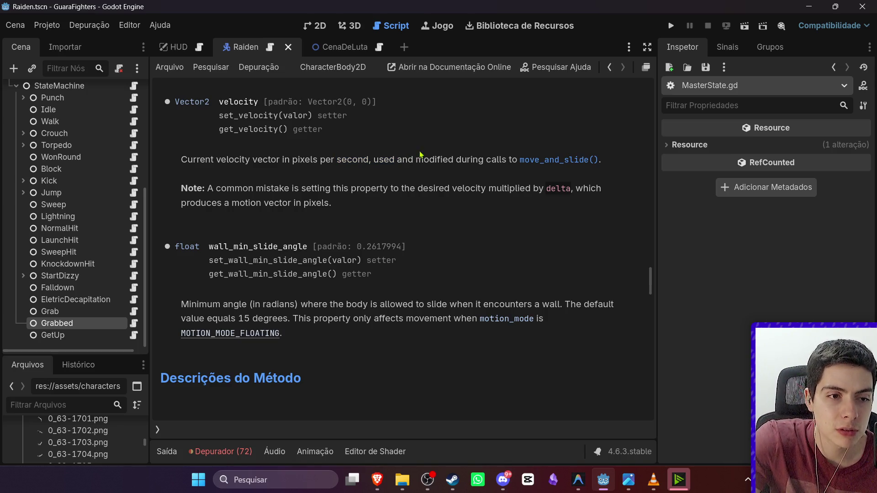
scroll(123, 224, "up", 5)
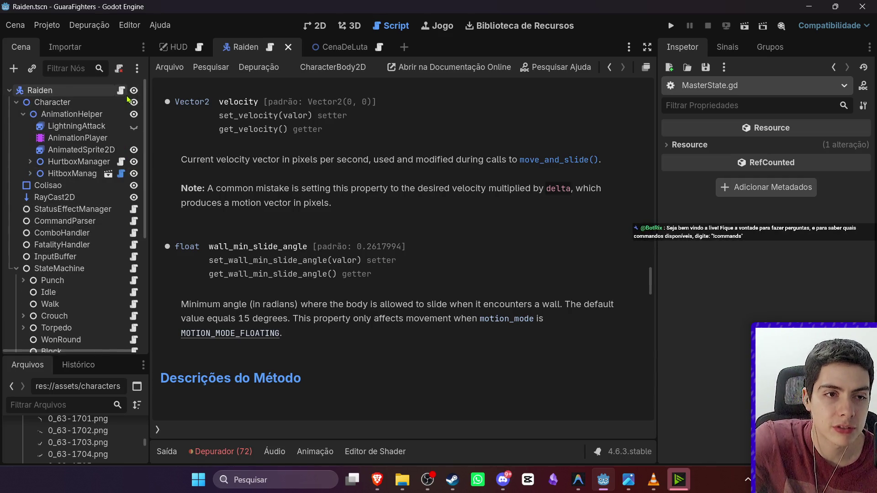
left_click(120, 90)
scroll(362, 286, "up", 6)
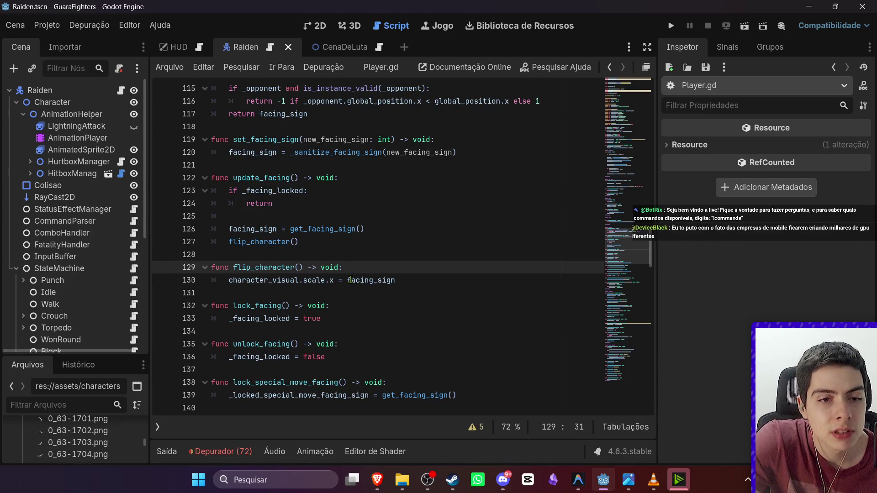
Review velocity and move_and_slide() in Player.gd's move(), then show CenaDeLuta in 2D
scroll(351, 278, "up", 4)
scroll(359, 267, "down", 15)
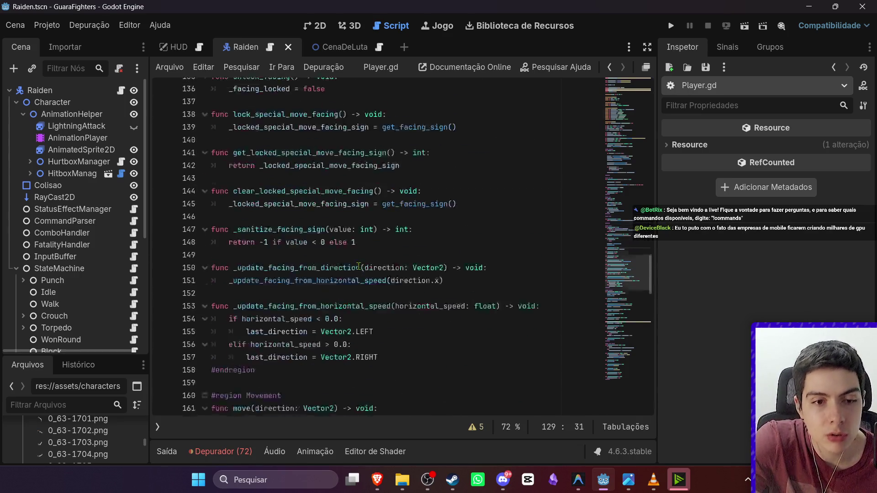
left_click_drag(264, 242, 230, 242)
left_click_drag(315, 256, 211, 255)
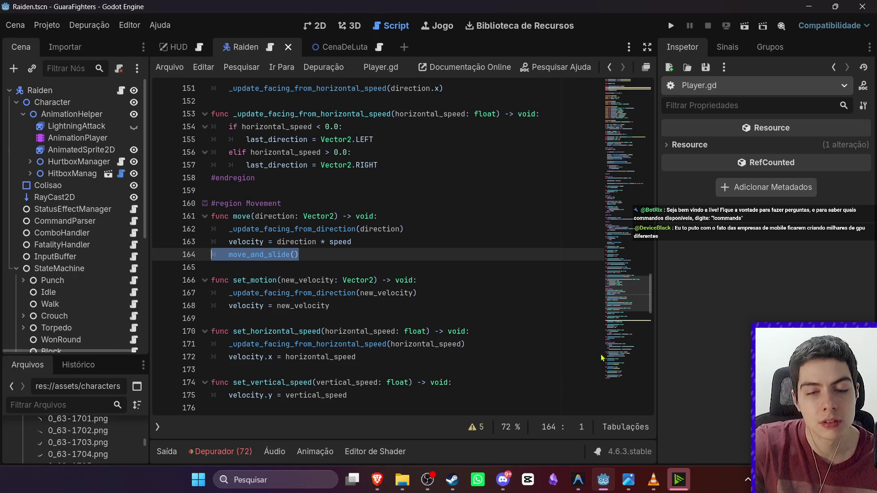
left_click(530, 299)
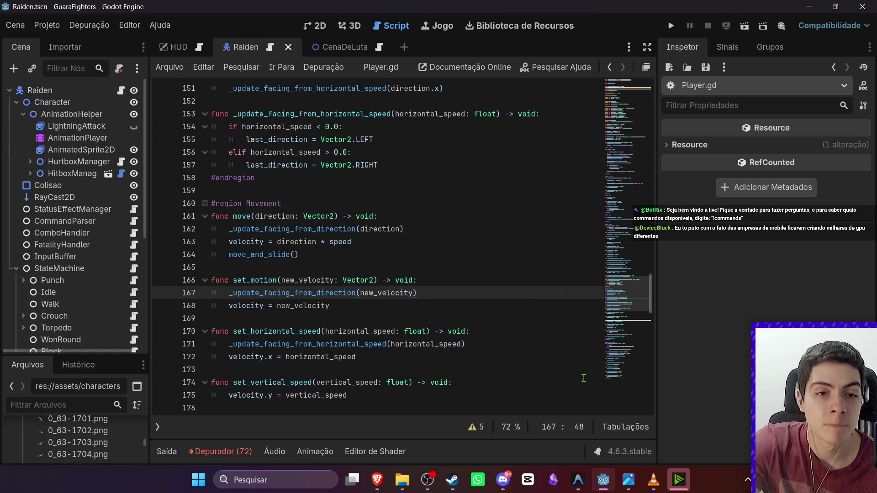
left_click(316, 45)
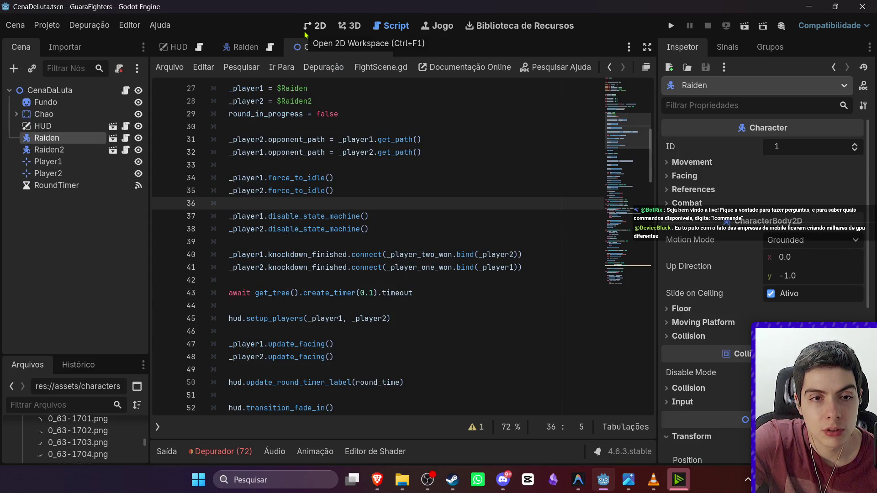
left_click(313, 28)
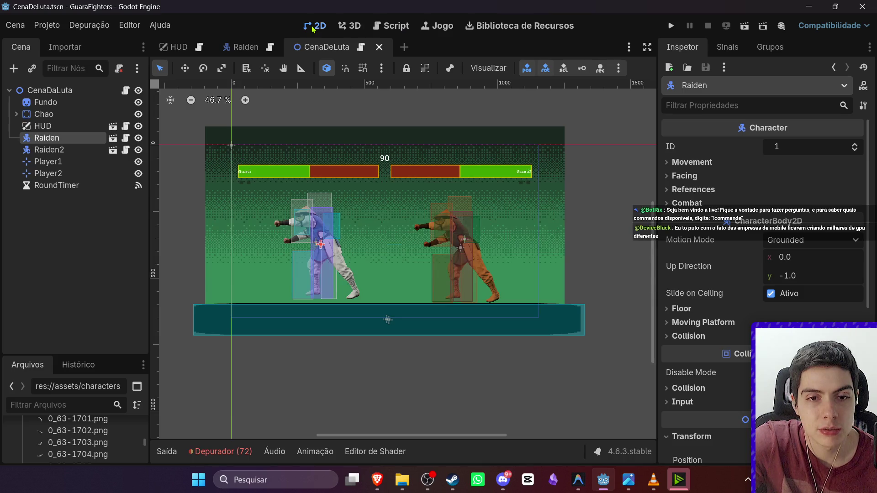
Run the fight scene, walk Raiden into Raiden2 and attack until it breaks at Grabbed.gd line 10
left_click(741, 26)
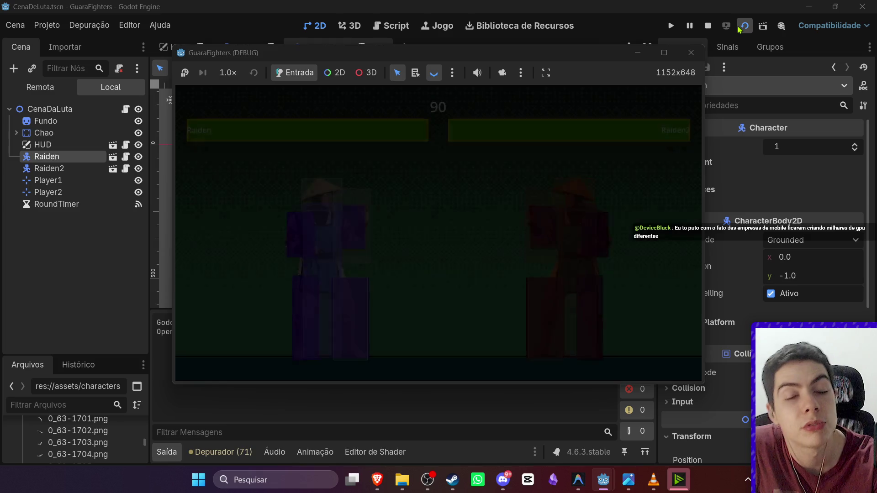
key("d")
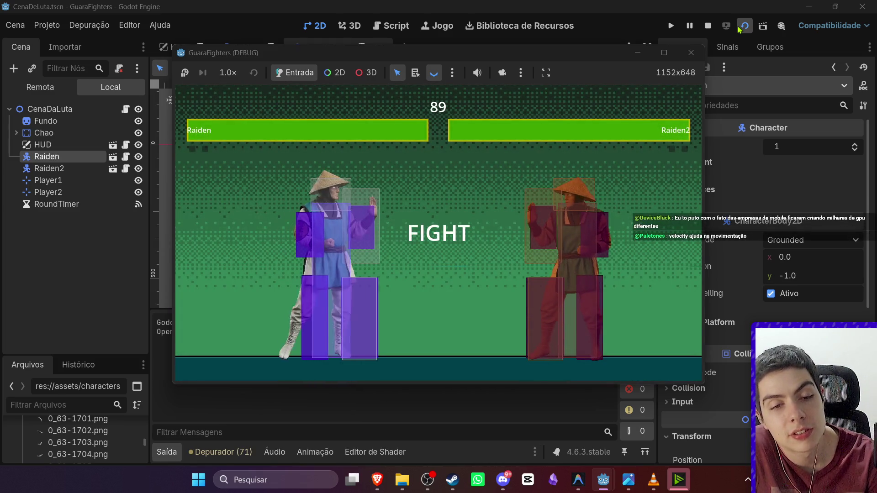
key("d")
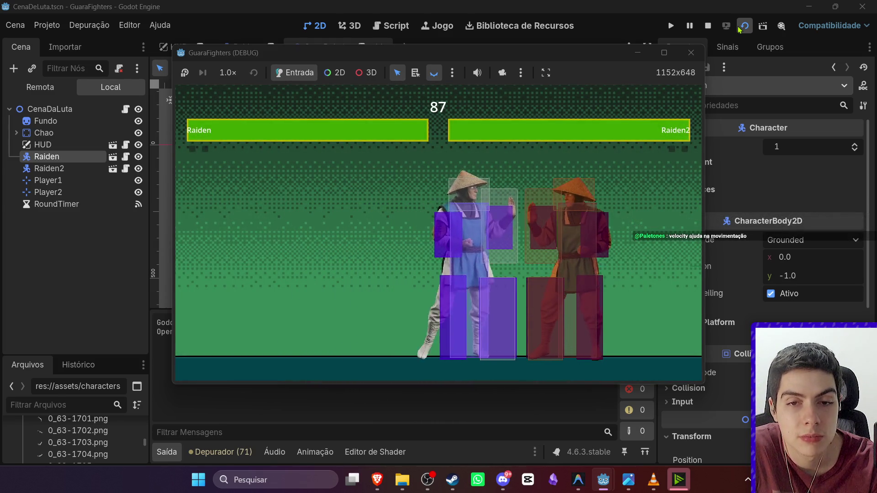
key("j")
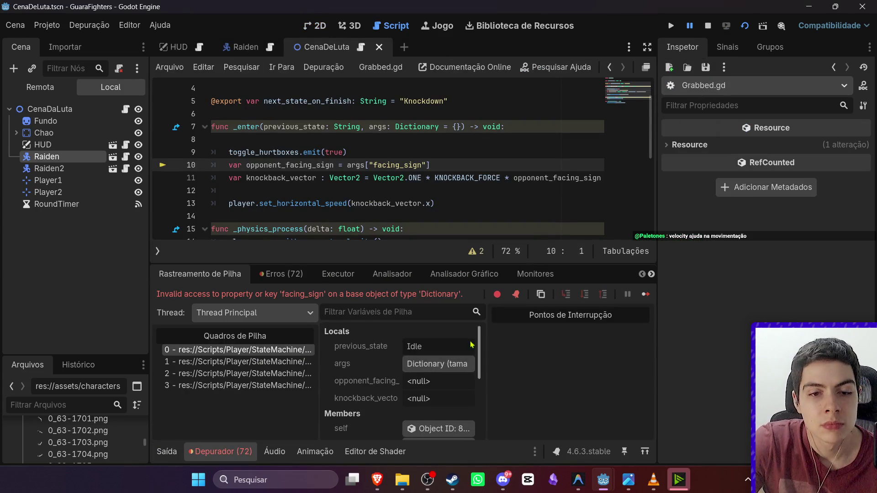
Inspect args in the debugger, stop the game, and delete the stray 'if' on Grabbed.gd line 10
left_click(440, 365)
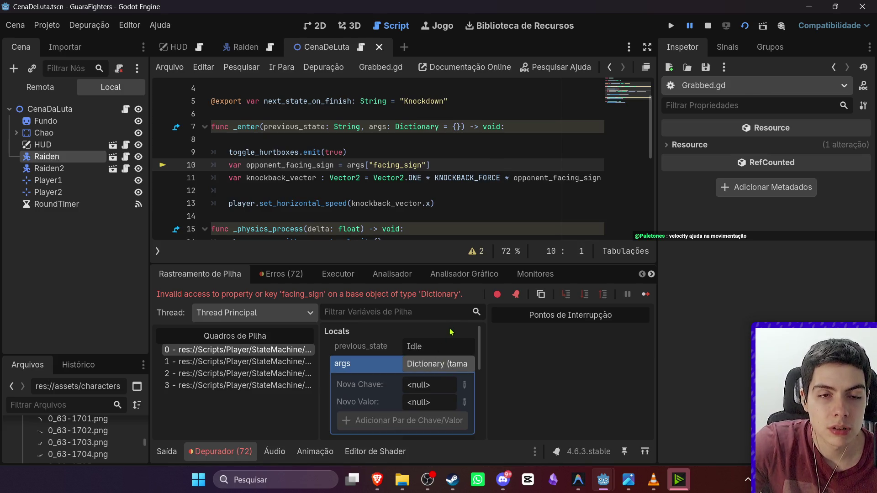
left_click(709, 29)
left_click(448, 168)
key("BackSpace")
key("BackSpace")
key("Up")
key("Up")
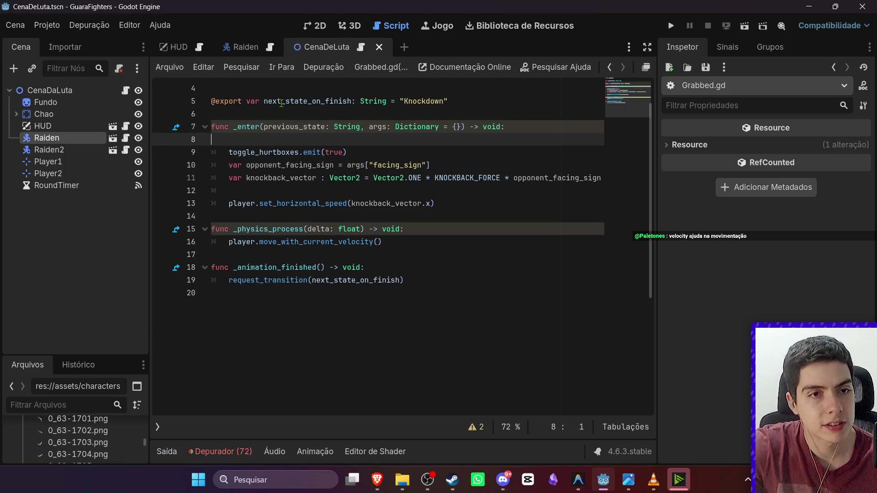
Return to the Raiden scene and open the Grab state's Grab.gd script
left_click(231, 52)
scroll(78, 328, "down", 1)
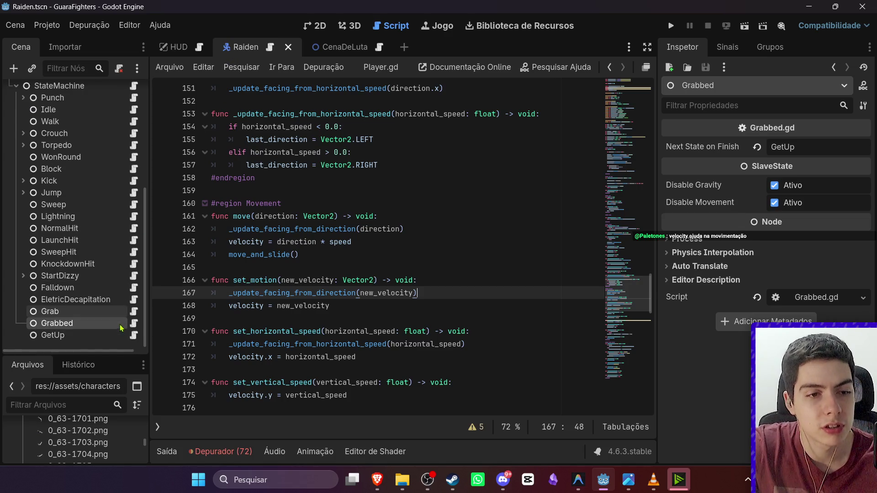
left_click(134, 323)
scroll(344, 227, "down", 1)
scroll(334, 222, "up", 1)
left_click(134, 311)
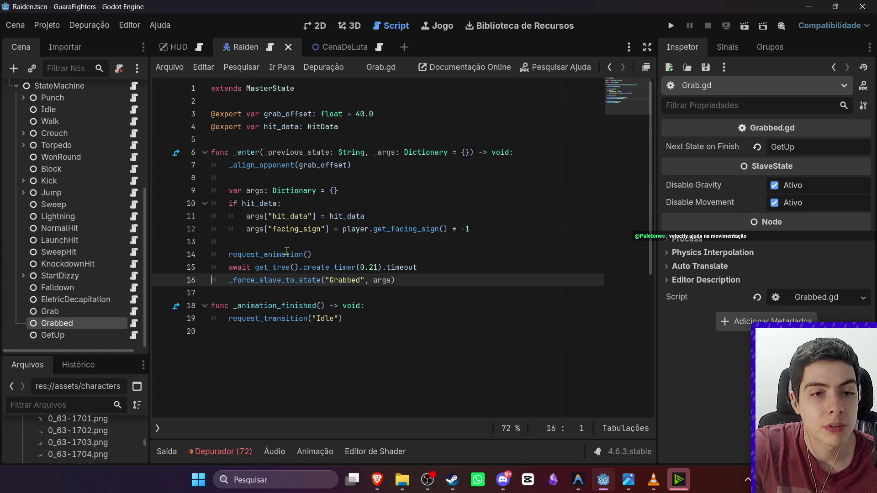
Follow _force_slave_to_state into StateMachine.gd's force_transition_to and set a breakpoint on line 111
left_click(280, 281, "ctrl")
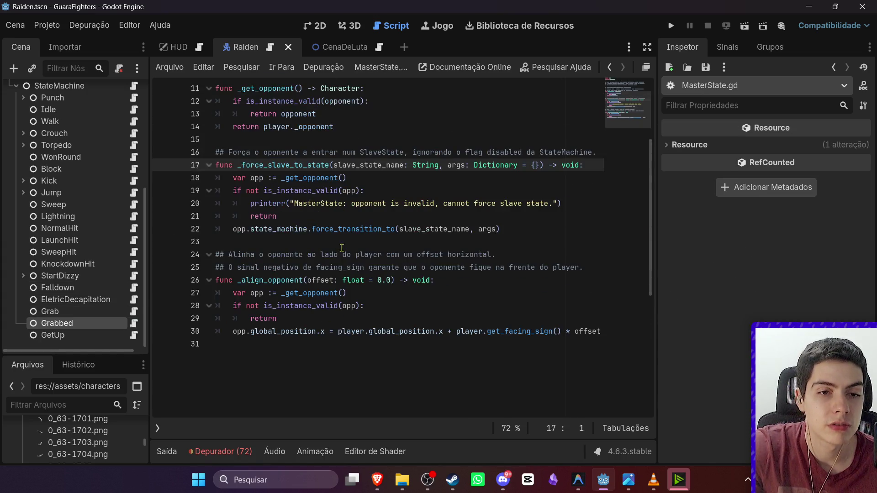
left_click(356, 238, "ctrl")
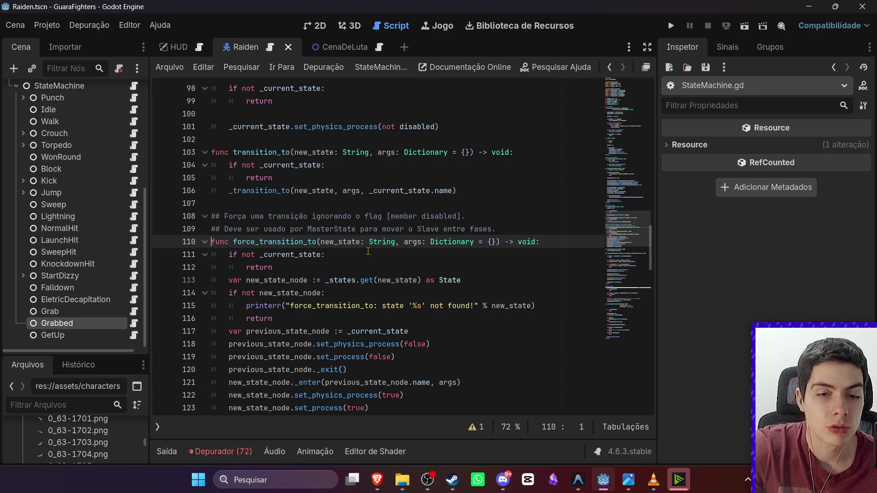
key("alt+Left")
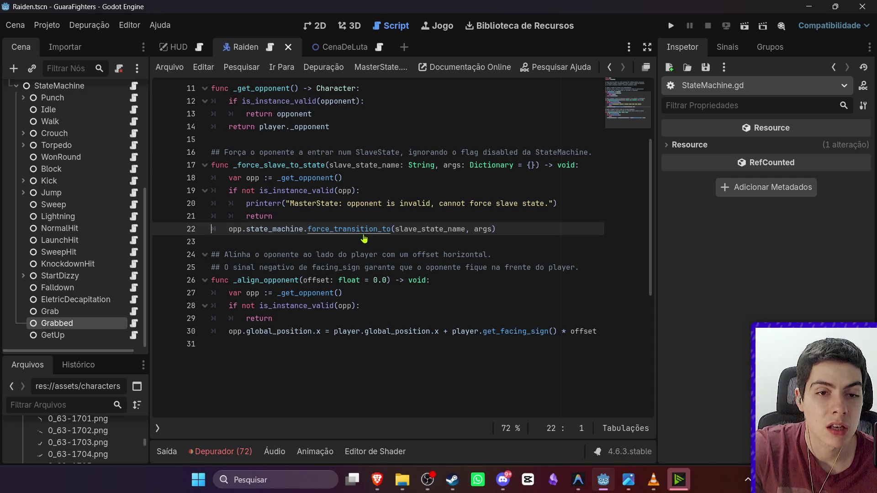
left_click(364, 230, "ctrl")
scroll(364, 234, "up", 1)
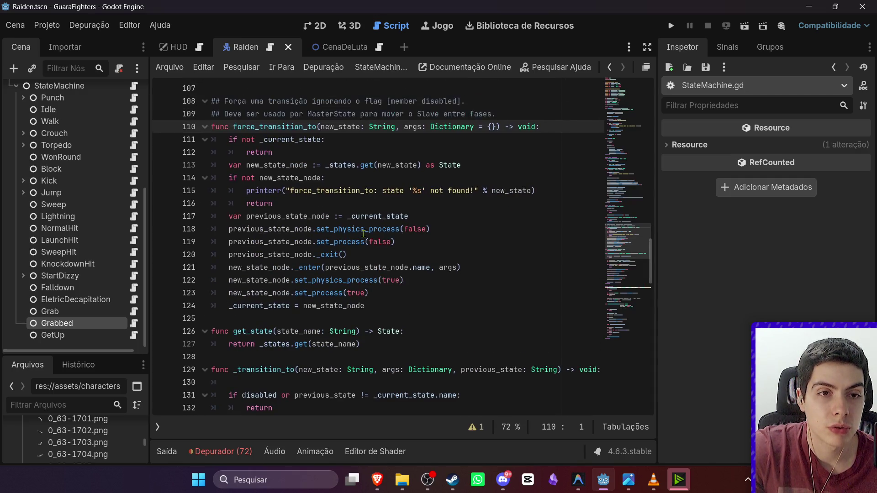
left_click(163, 139)
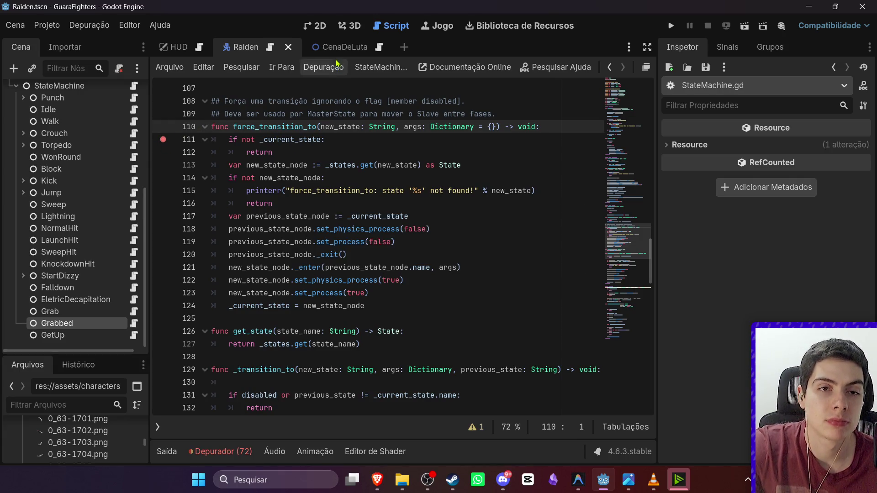
left_click(334, 47)
left_click(246, 47)
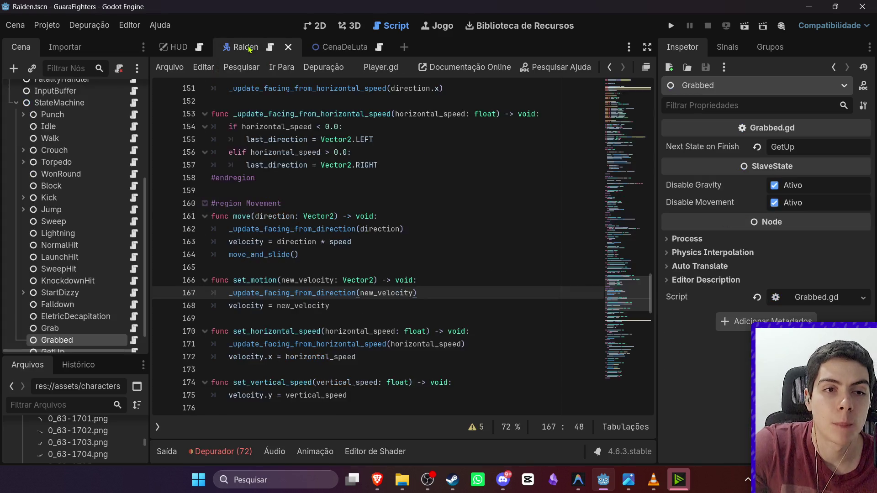
Reopen Grab.gd from the Raiden scene, follow its definitions to force_transition_to, and save
left_click(327, 47)
left_click(243, 50)
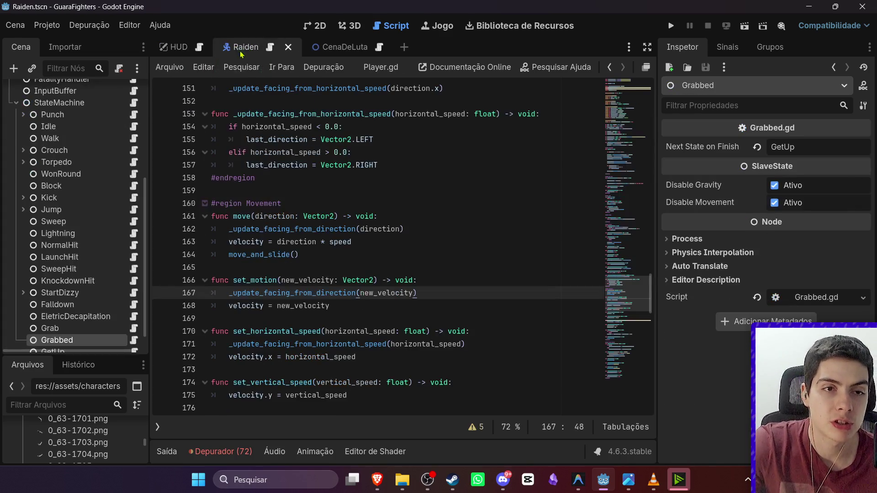
left_click(134, 341)
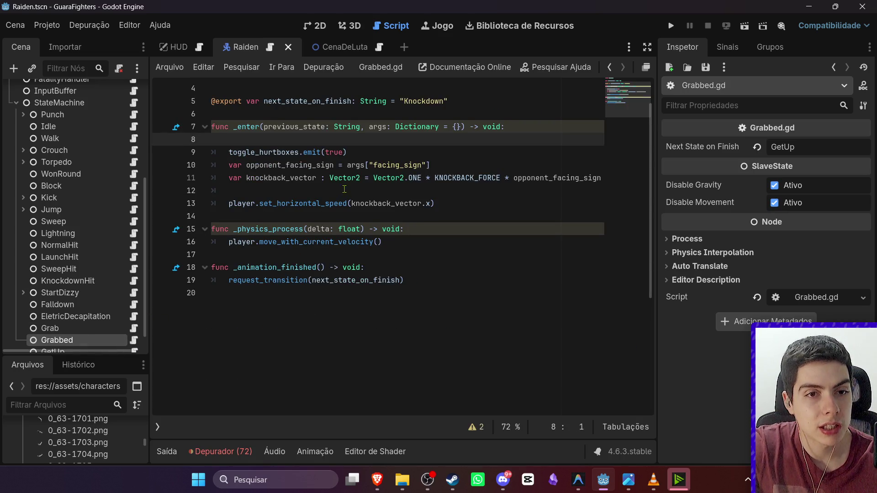
left_click(133, 329)
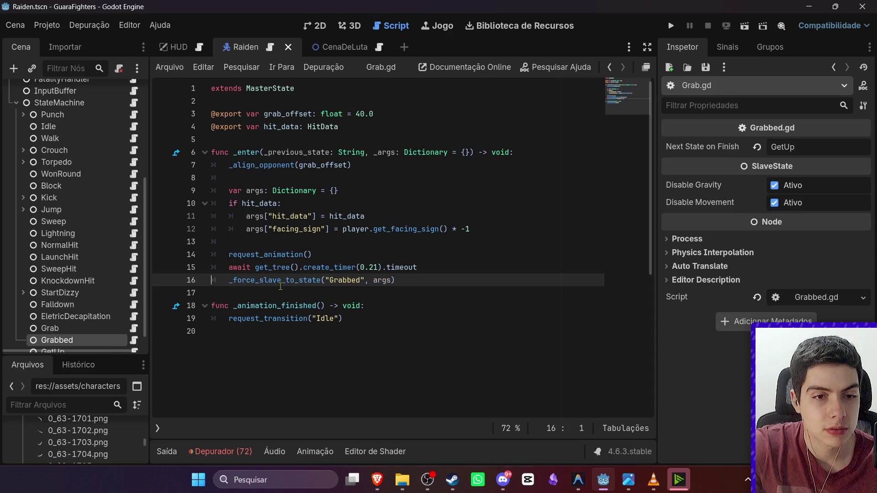
left_click(283, 287, "ctrl")
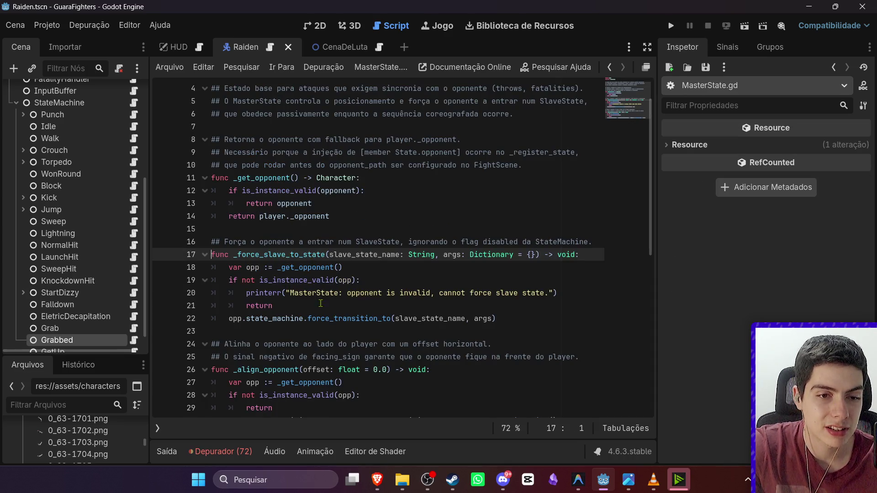
left_click(340, 319, "ctrl")
key("ctrl+s")
Set a breakpoint on Grab.gd line 16 at the _force_slave_to_state call, save, and run the scene
left_click(134, 329)
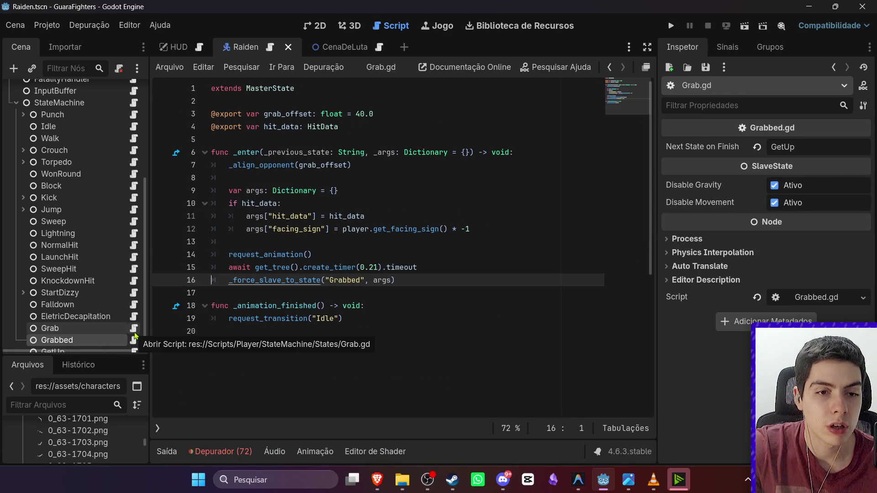
left_click(161, 280)
key("ctrl+s")
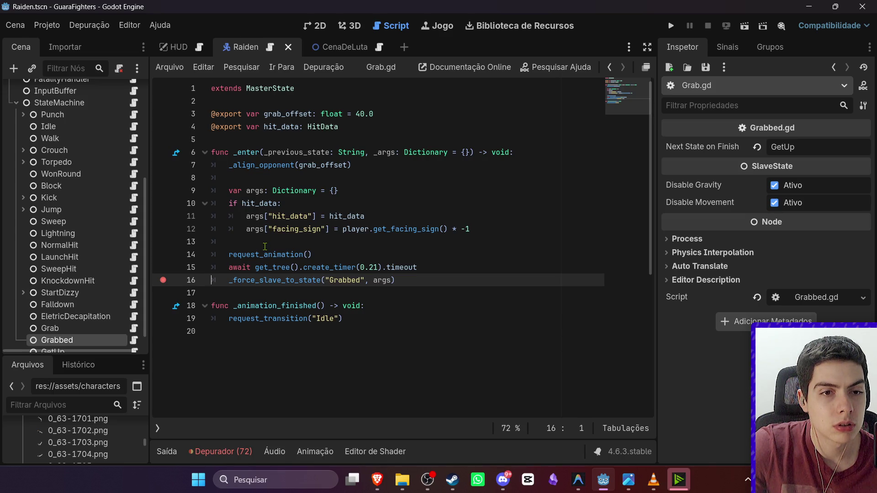
left_click(275, 196)
left_click(378, 292)
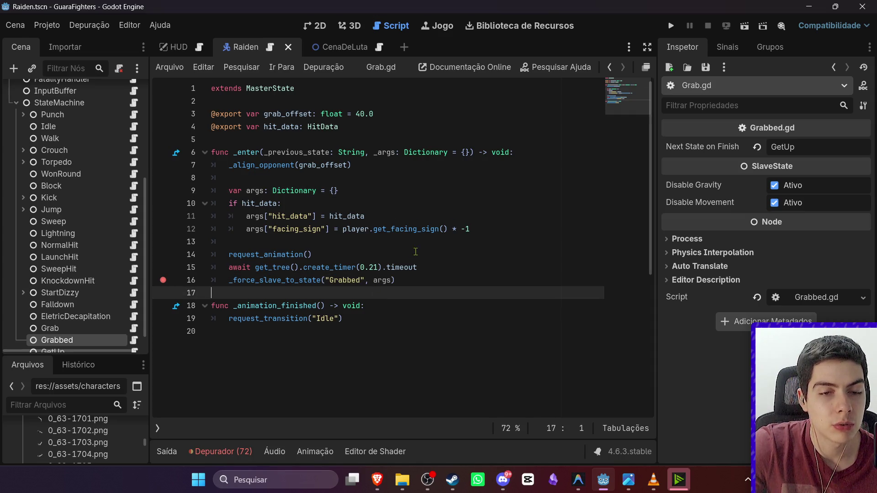
left_click(745, 29)
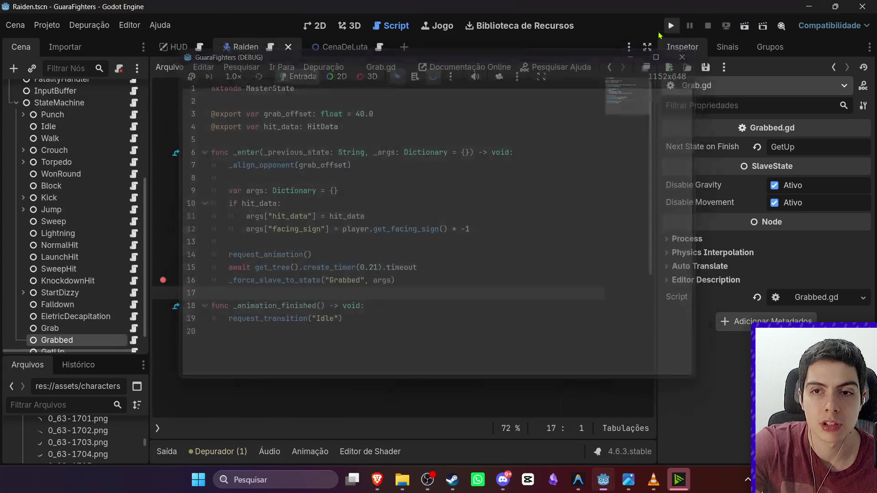
Launch the CenaDeLuta fight scene in the GuaraFighters (DEBUG) window and let it load
left_click(352, 54)
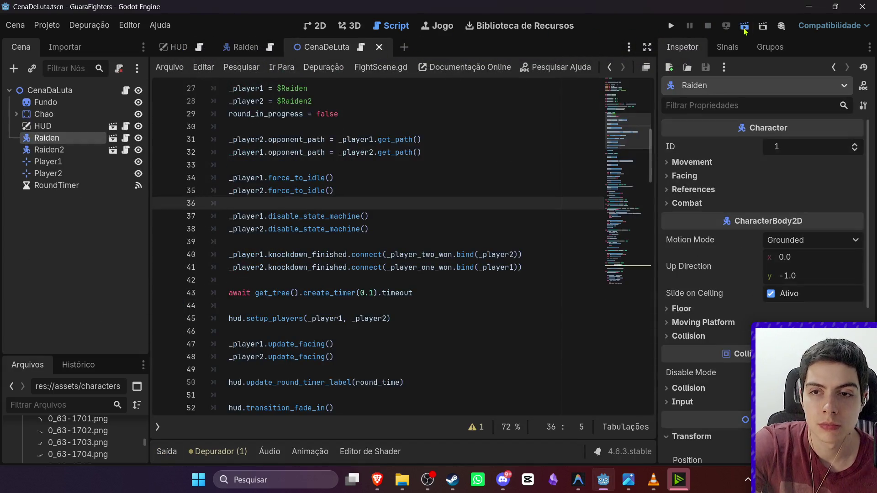
left_click(745, 27)
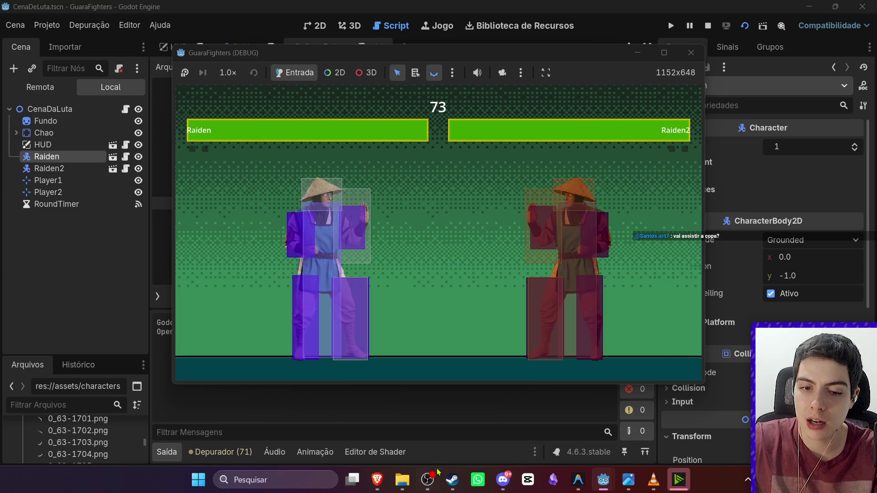
mouse_move(440, 471)
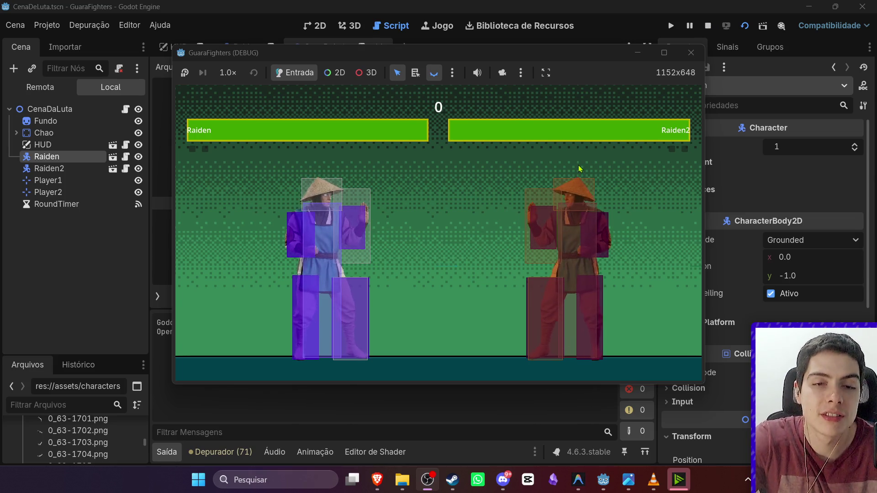
Walk Raiden up to Raiden2 and attack repeatedly to win a round
key("d")
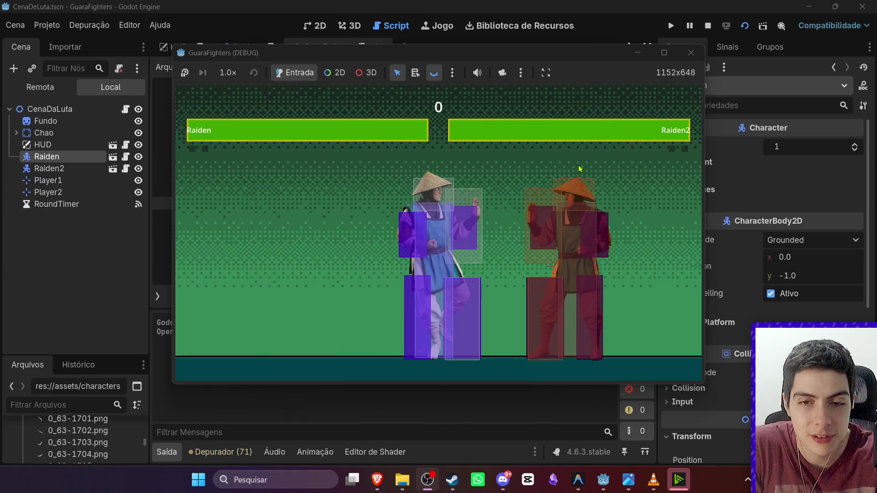
key("d")
key("j")
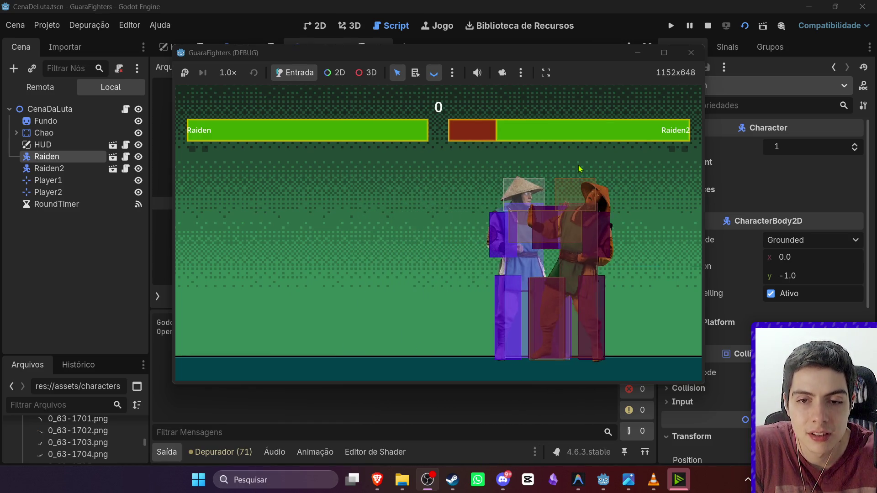
key("d")
key("j")
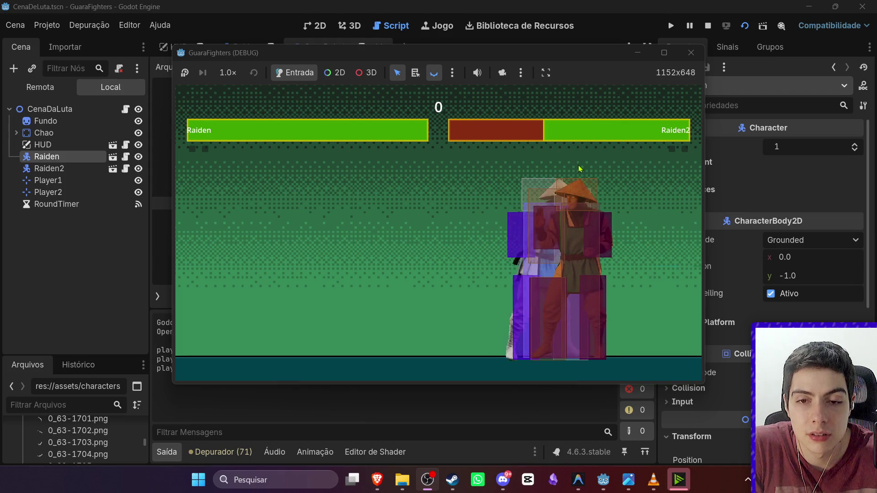
key("j")
key("j")
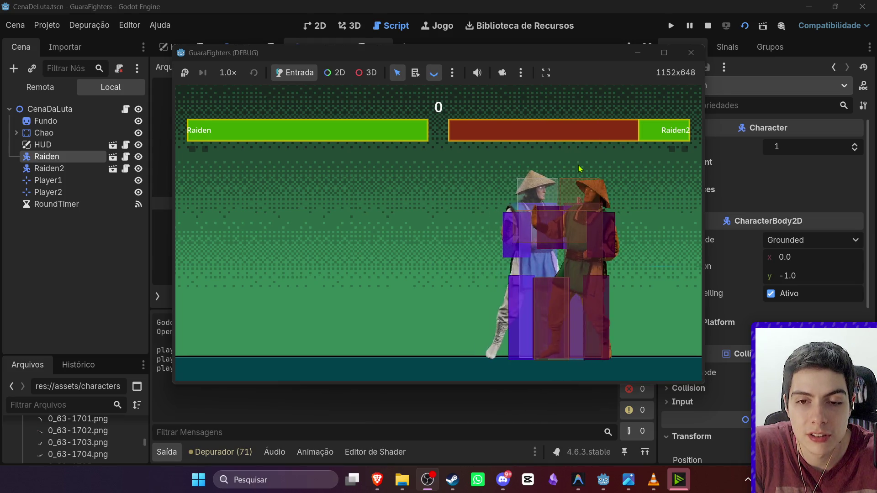
key("j")
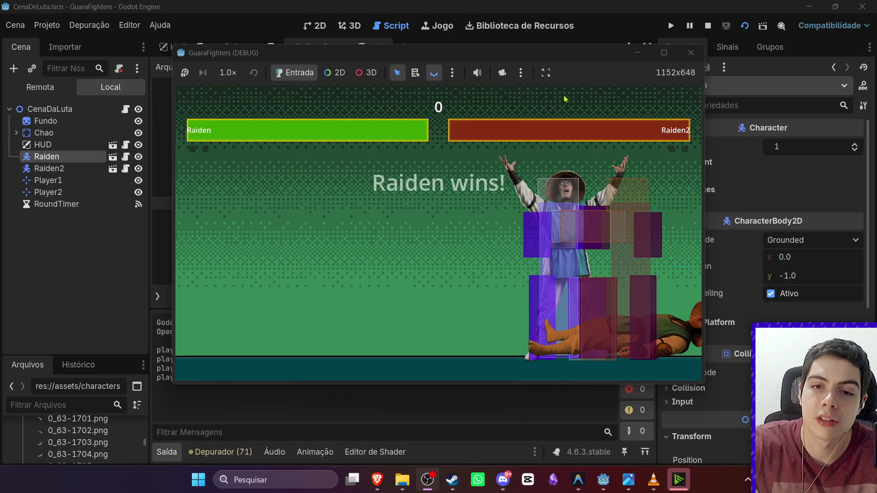
Restart the scene, walk Raiden to Raiden2 and grab, pausing at the Grab.gd line 16 breakpoint
left_click(744, 26)
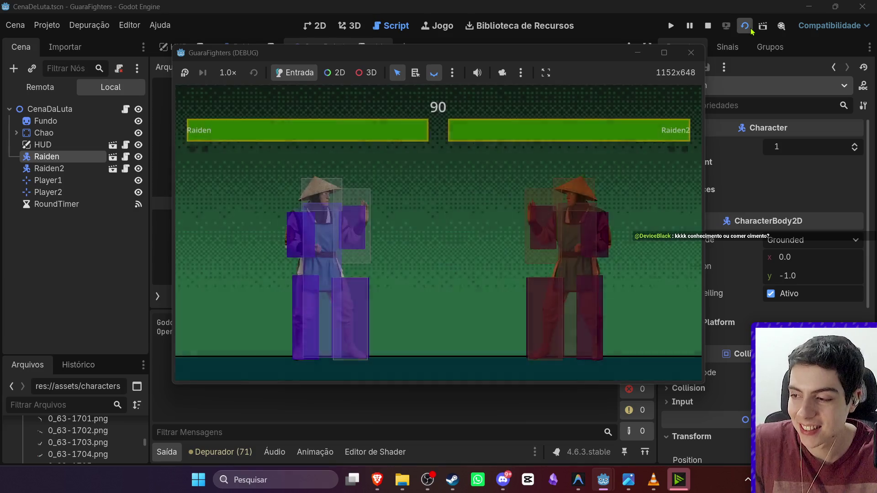
key("d")
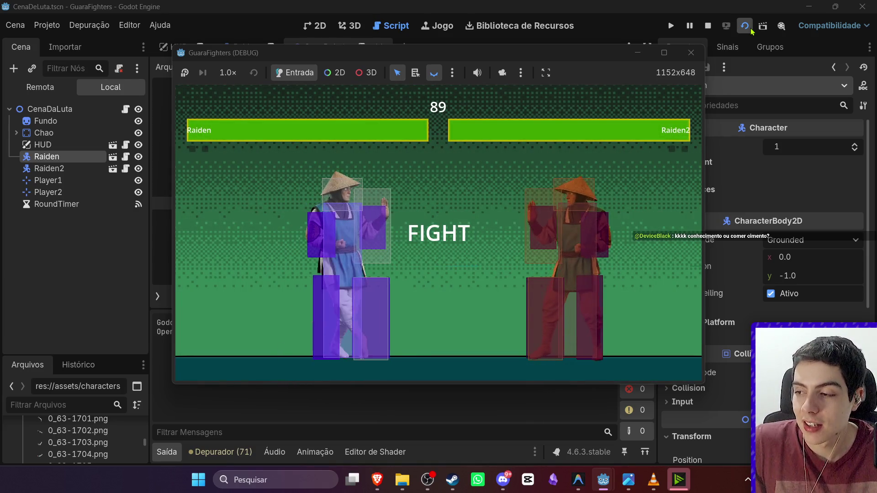
key("d")
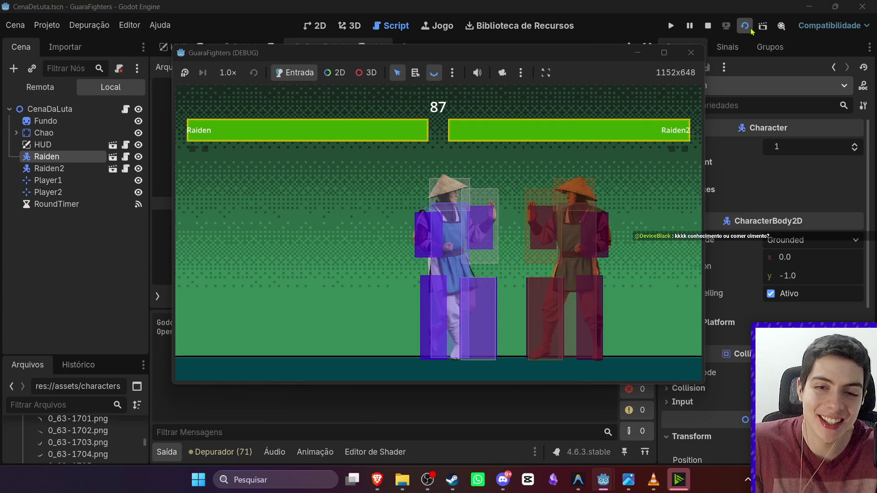
key("d")
key("j")
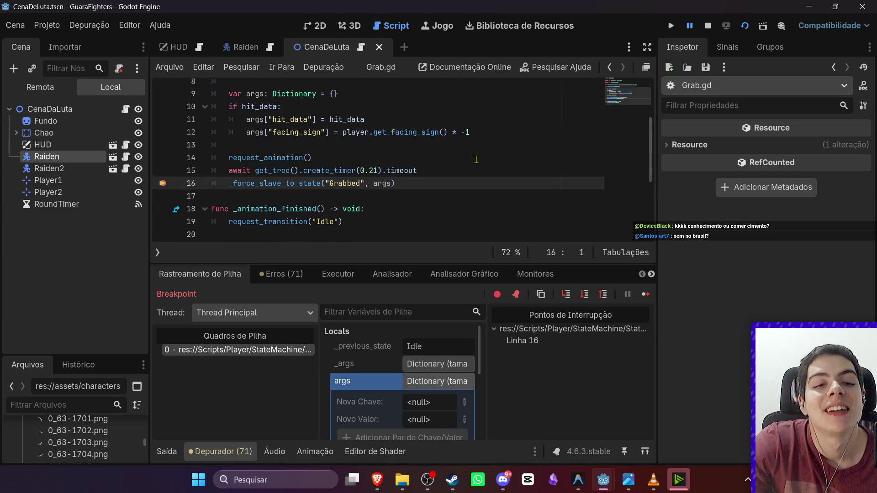
Inspect the _args dictionary in the Locals panel, then stop the debug run
left_click(443, 381)
left_click(442, 369)
left_click(442, 369)
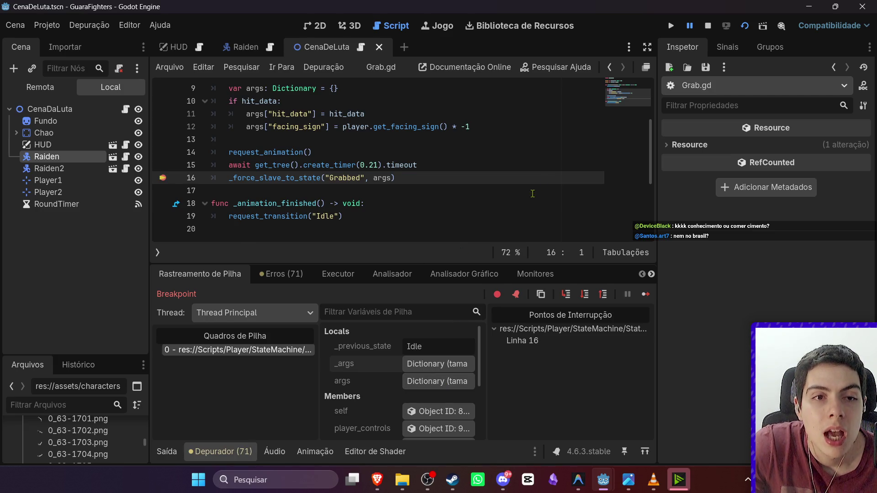
scroll(539, 198, "up", 2)
left_click(708, 25)
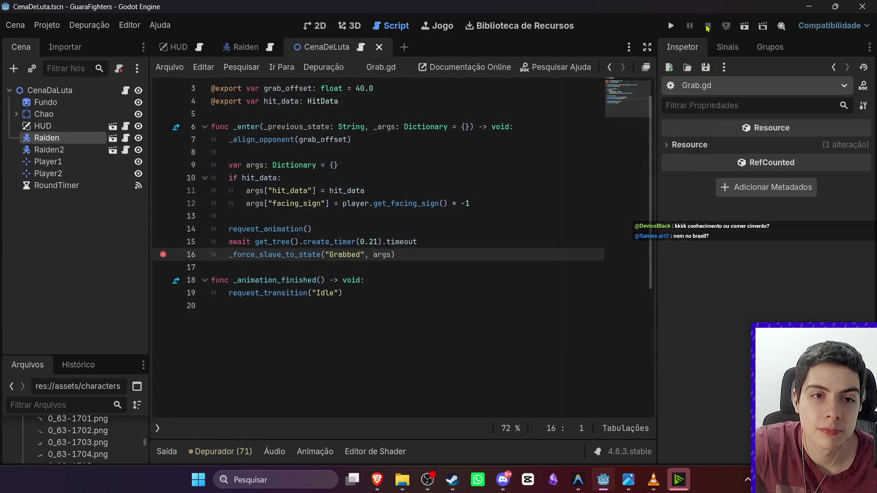
scroll(324, 169, "up", 1)
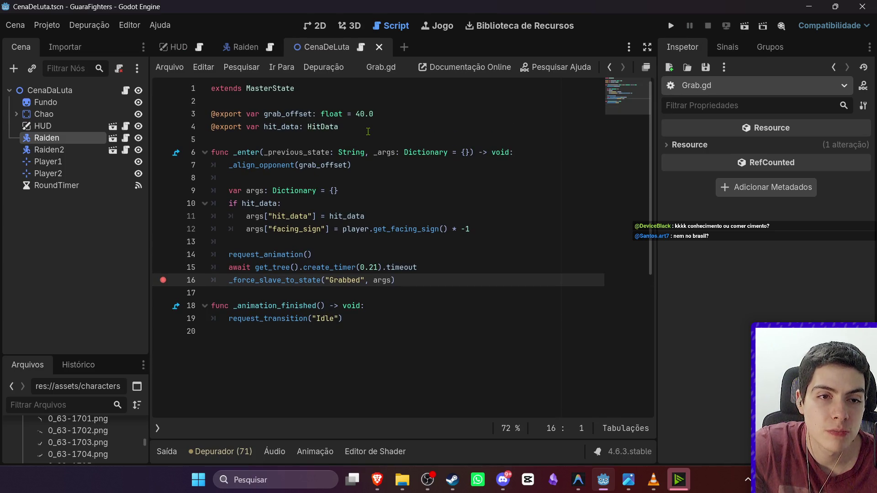
Switch to the Raiden scene and open the Grab state's script
mouse_move(243, 57)
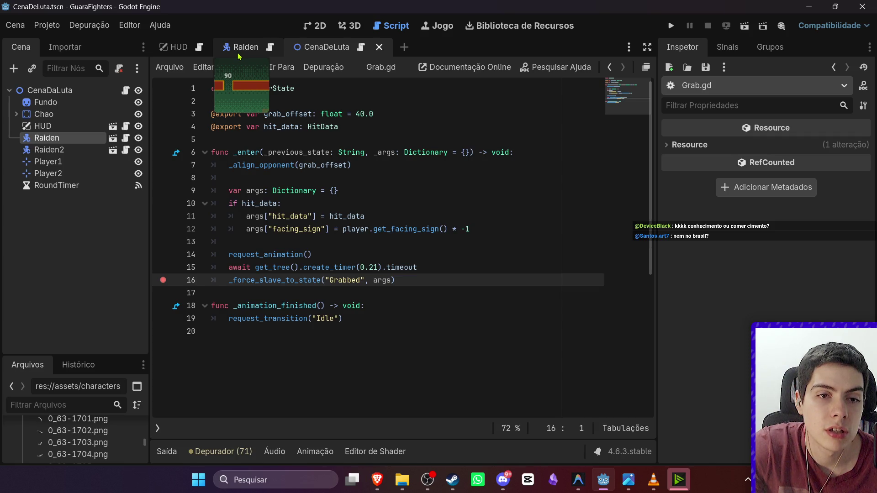
left_click(238, 50)
left_click(320, 47)
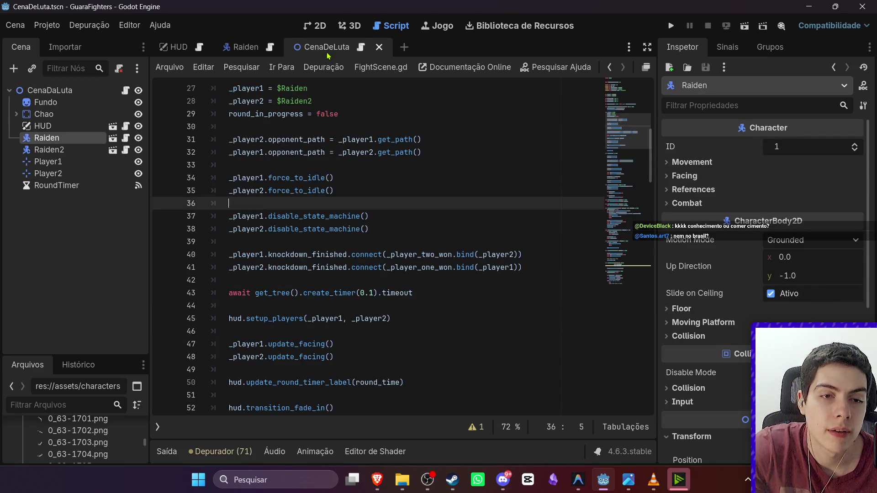
left_click(238, 49)
left_click(322, 48)
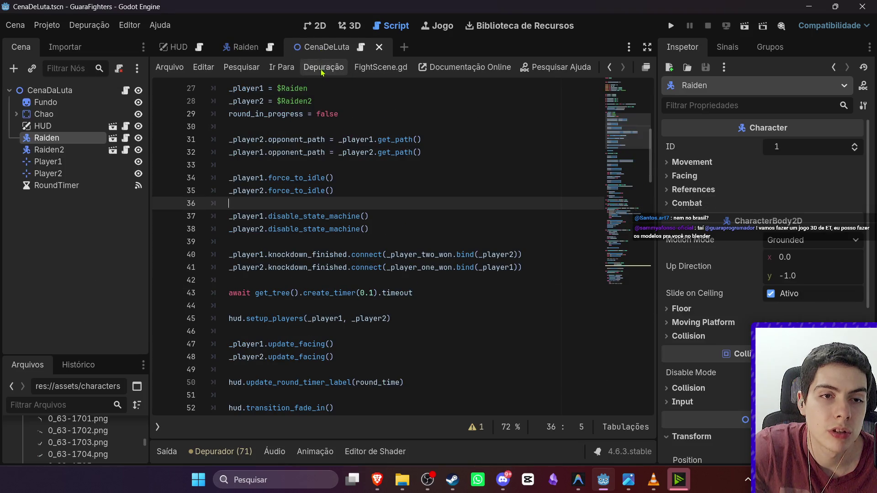
left_click(256, 46)
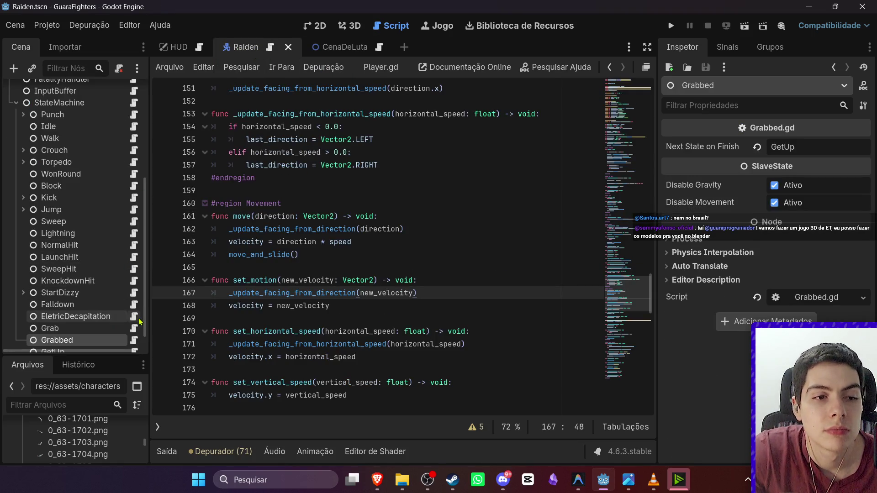
left_click(136, 329)
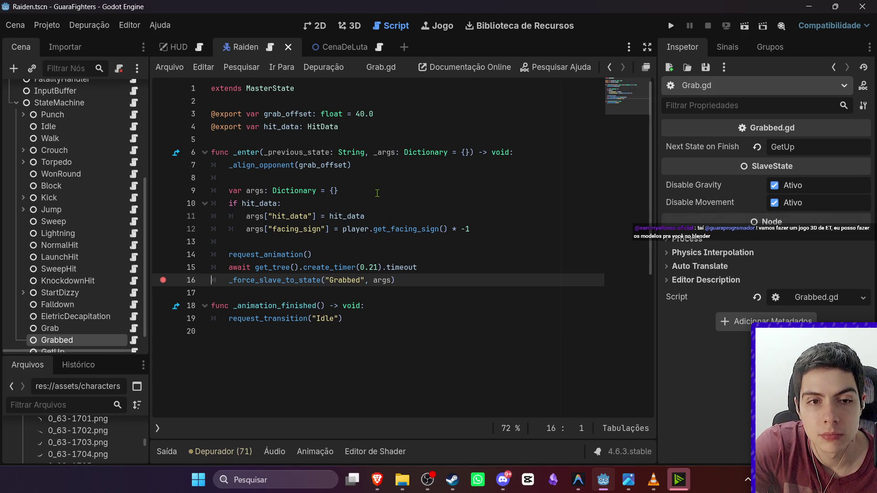
scroll(91, 284, "down", 1)
Give the Grab node a new HitData resource: Damage 10, Hit Stun 0.3, Knockback Force 100.0
left_click(50, 311)
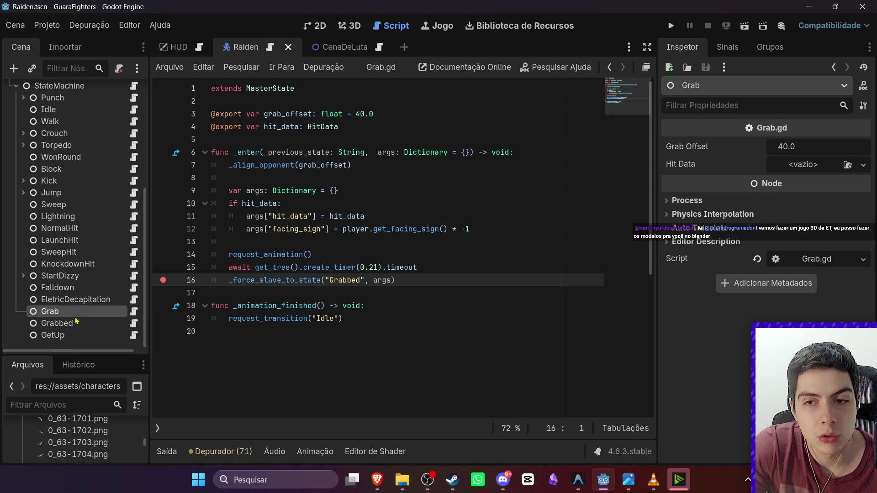
left_click(812, 166)
left_click(809, 192)
left_click(809, 168)
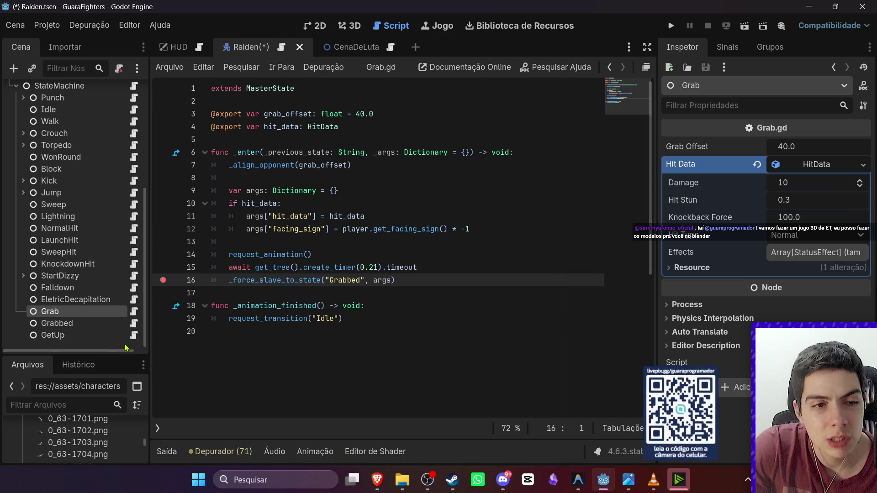
left_click(133, 323)
scroll(371, 184, "up", 2)
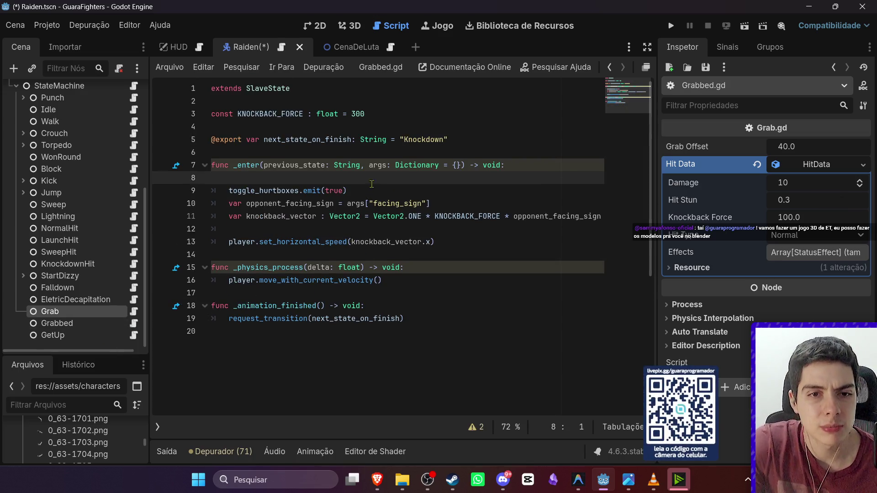
Delete the KNOCKBACK_FORCE constant line from Grabbed.gd and save
triple_click(372, 114)
key("BackSpace")
key("BackSpace")
key("BackSpace")
left_click(454, 120)
key("ctrl+s")
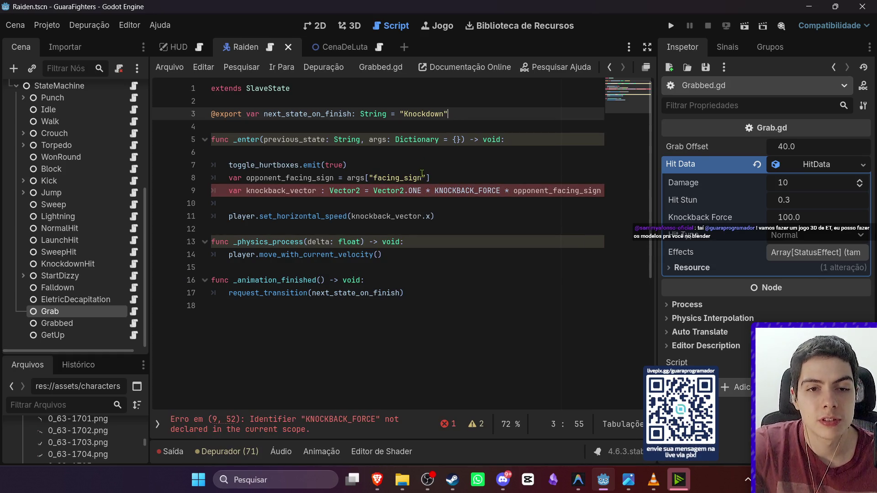
Add 'var knockback_force = args["knockback_force"]' after the facing_sign line and save
left_click(439, 180)
key("Return")
type("var k")
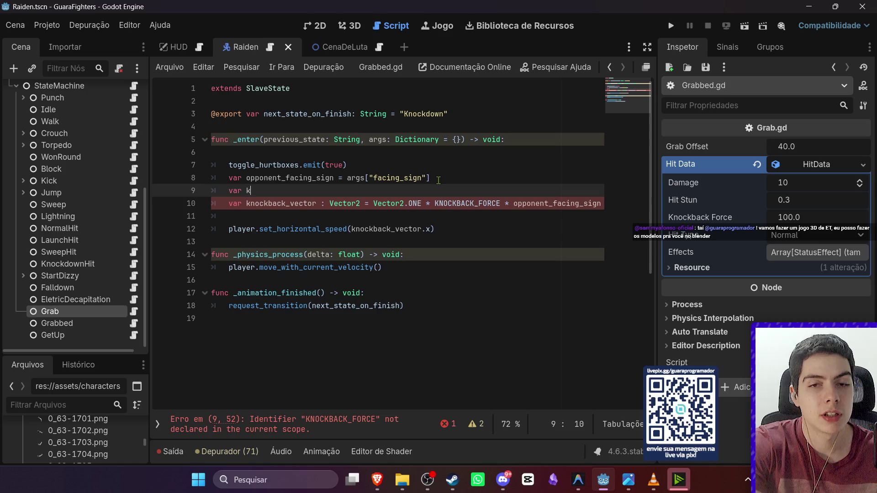
type("_force = args")
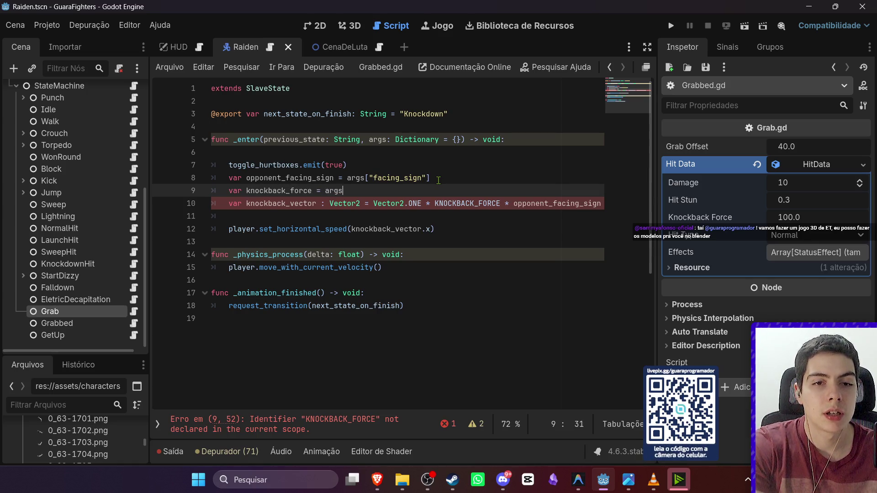
type("knockbac")
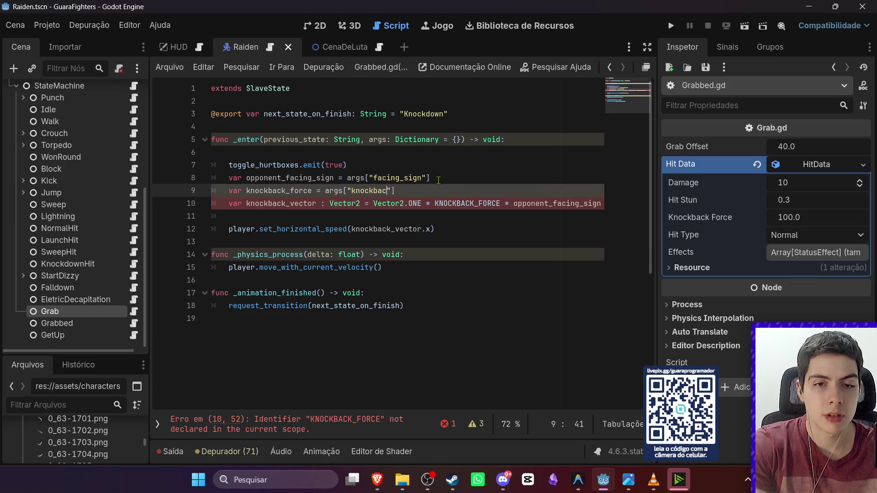
type("force")
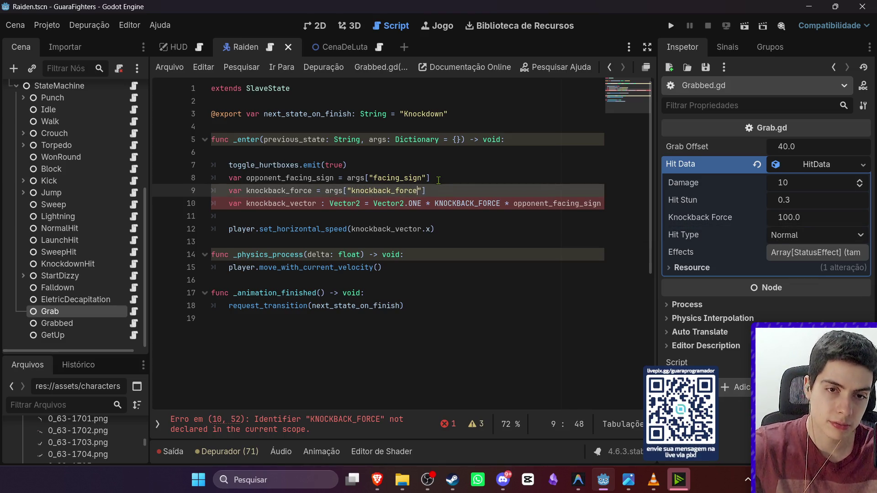
key("ctrl+s")
Replace KNOCKBACK_FORCE with knockback_force in the knockback_vector line and save
double_click(363, 189)
key("ctrl+c")
double_click(451, 203)
key("ctrl+v")
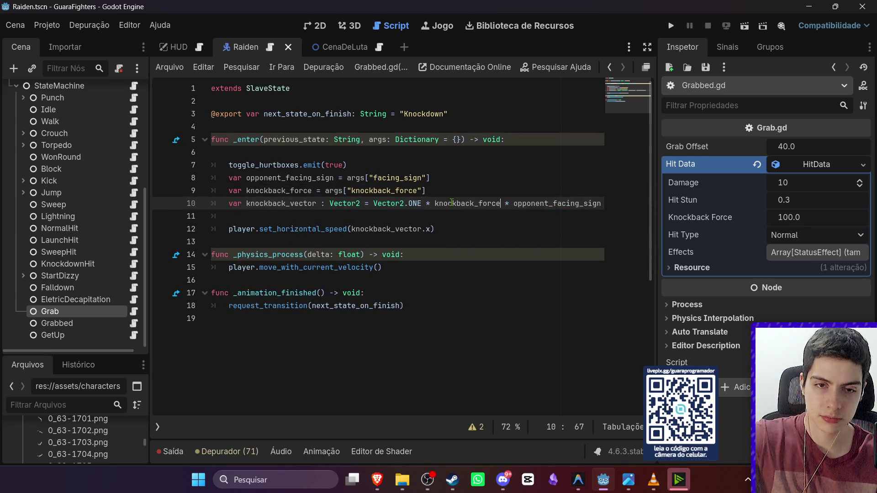
key("Up")
key("ctrl+s")
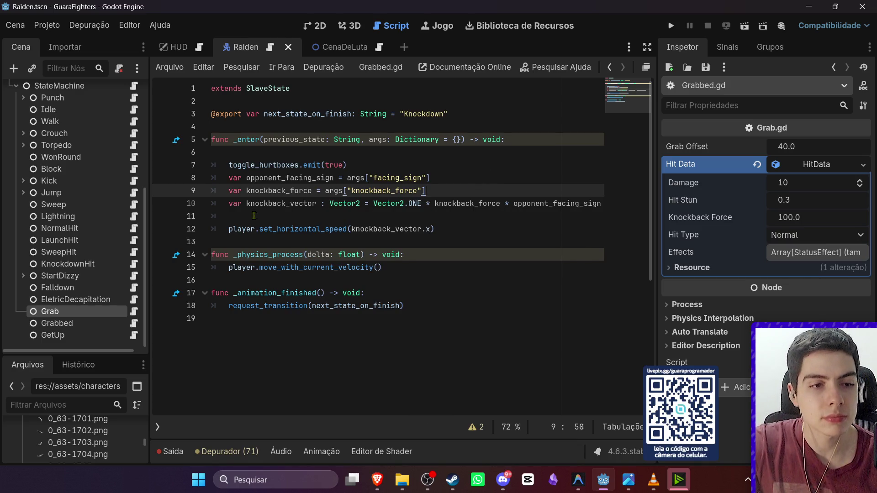
left_click(134, 312)
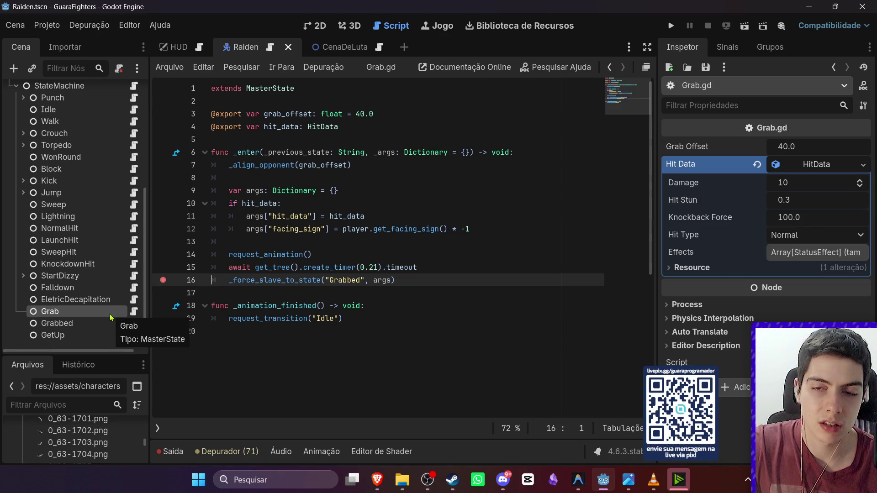
Keep Hit Type as Normal, run the fight scene, and walk Raiden into a grab
left_click(816, 236)
left_click(816, 236)
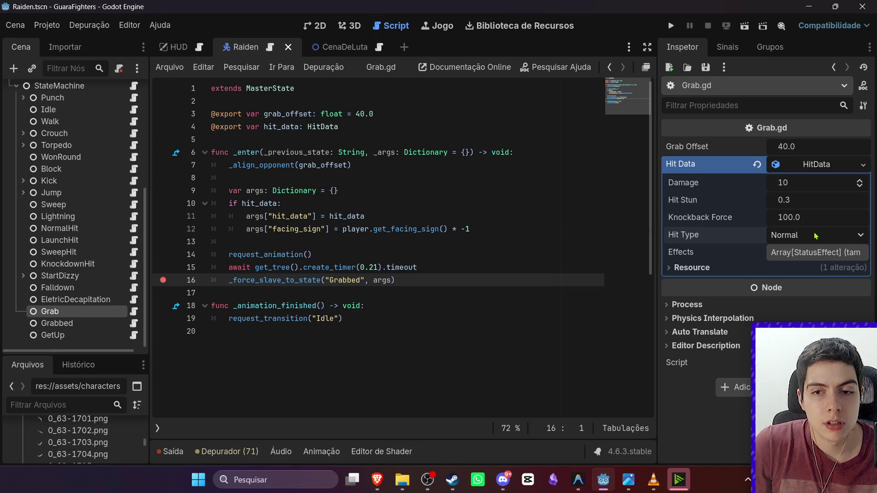
left_click(453, 247)
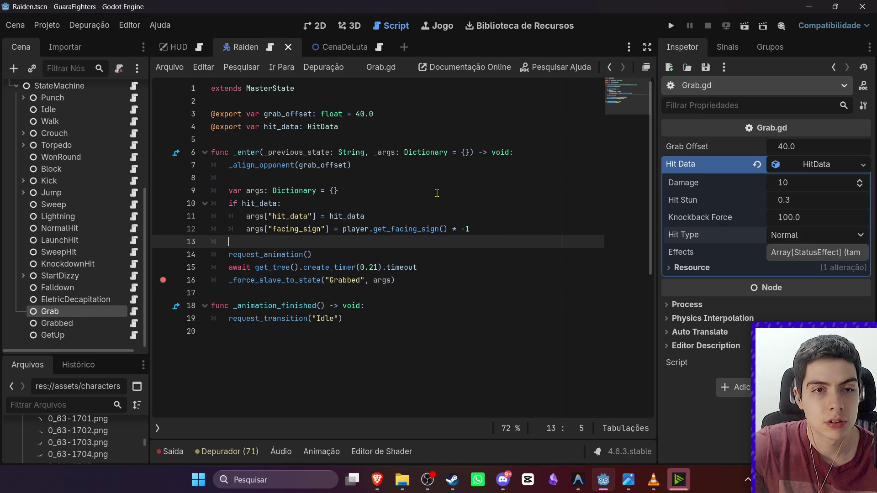
left_click(745, 25)
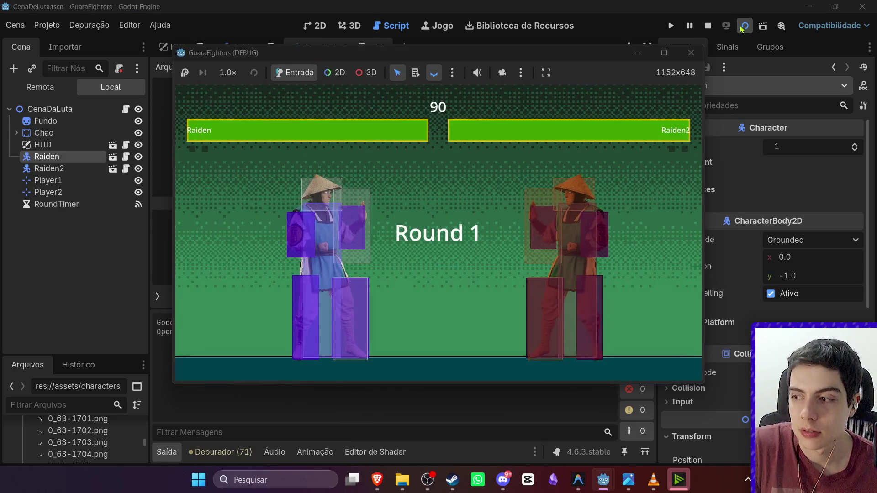
key("d")
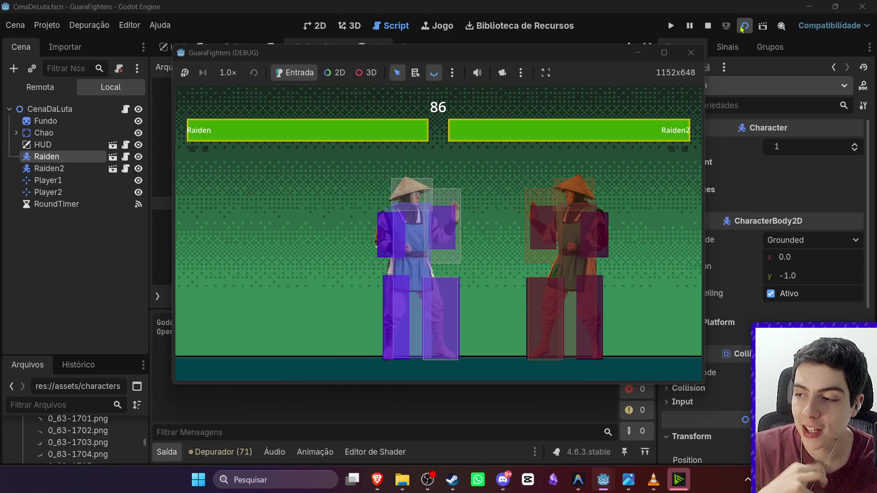
key("d")
key("d")
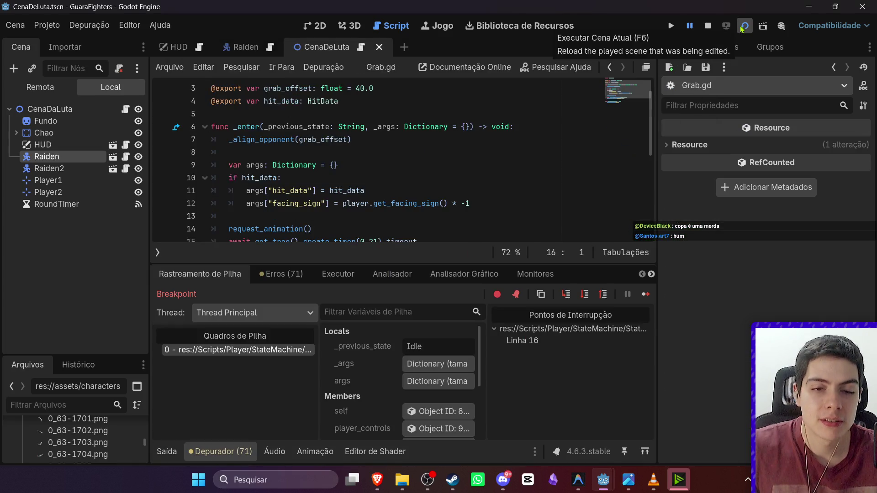
Remove the line 16 breakpoint in Grab.gd, rerun the fight scene, and perform the grab
left_click(708, 26)
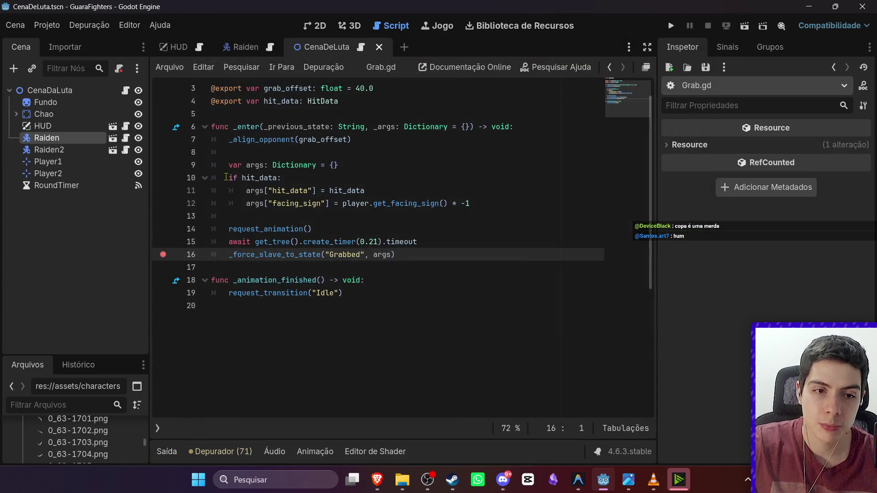
left_click(163, 254)
left_click(745, 26)
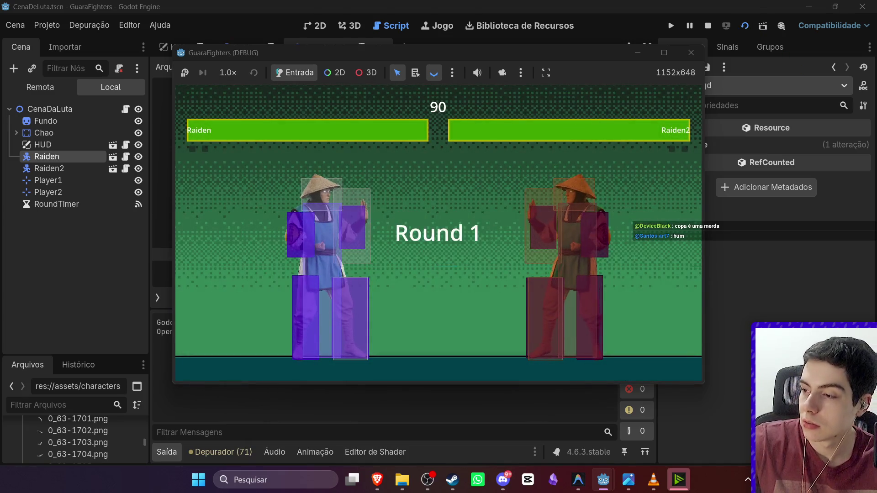
key("d")
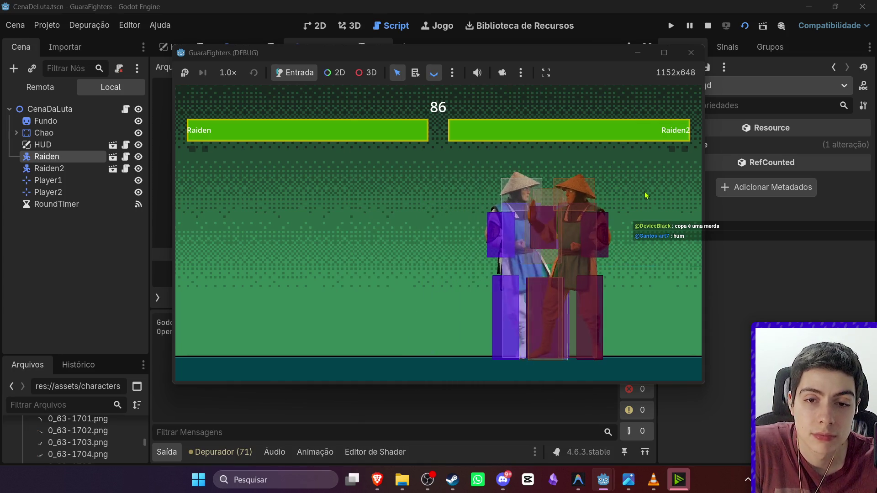
key("j")
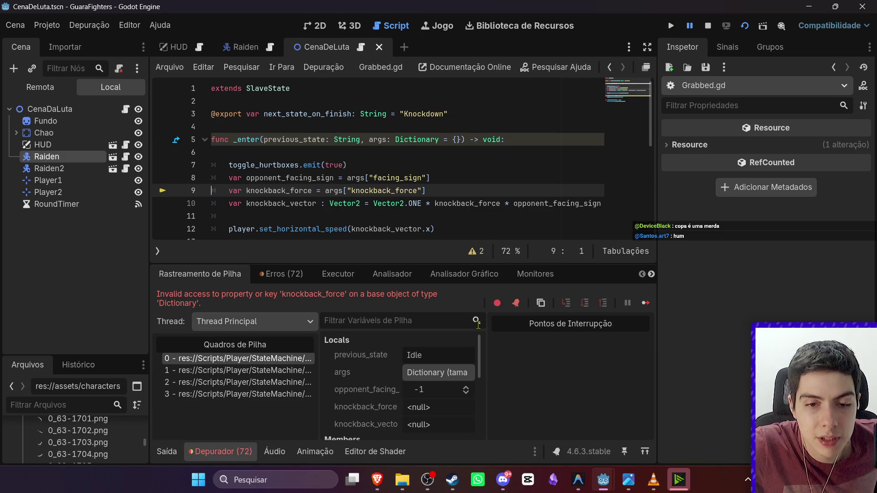
Inspect args and hit_data in the debugger locals, then stop the session
left_click(437, 372)
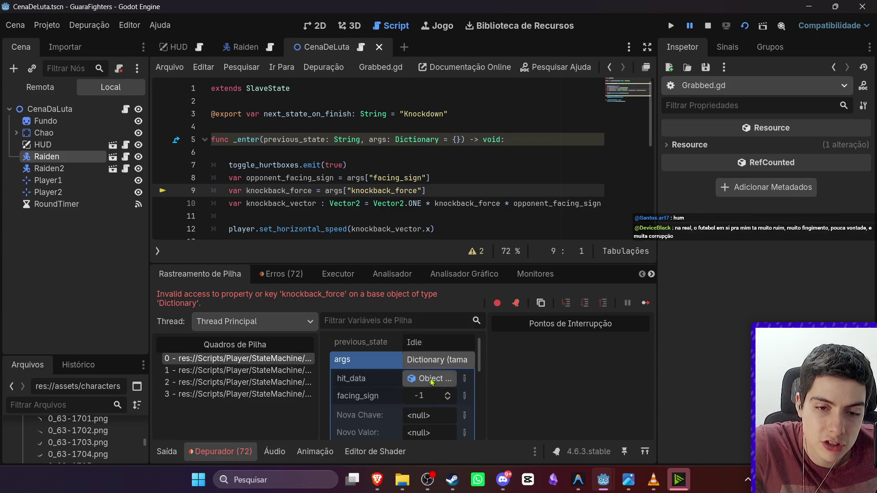
left_click(432, 381)
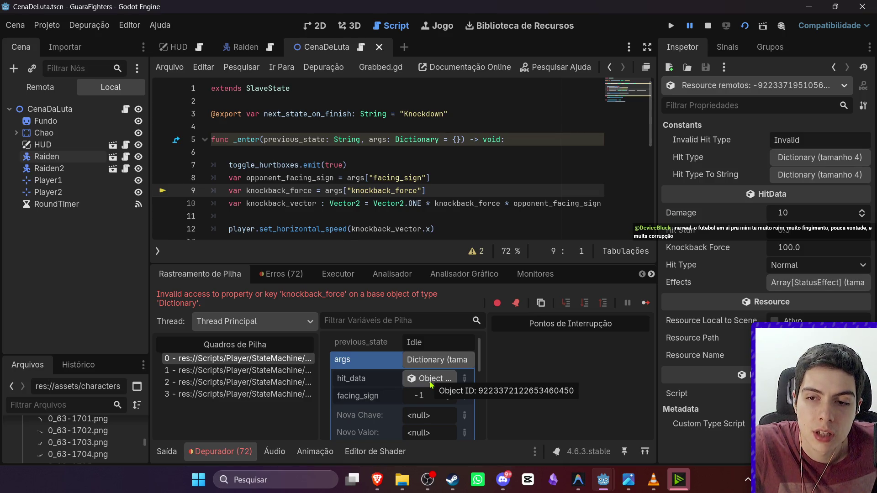
left_click(707, 26)
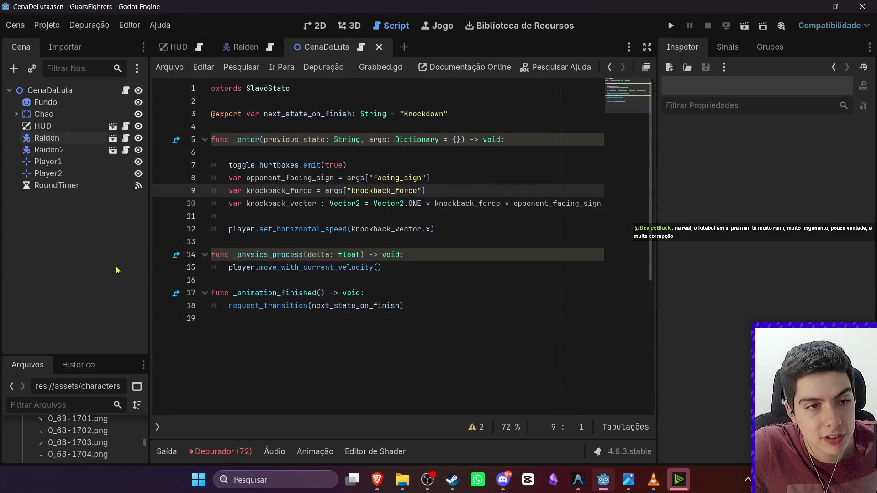
left_click(346, 155)
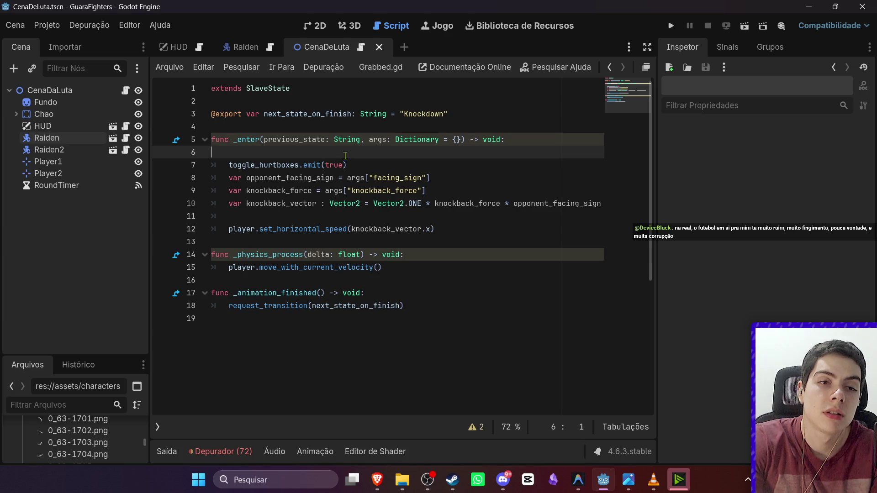
Add 'var hit_data = get_hit_data(args)' at the top of _enter in Grabbed.gd
key("Return")
key("Return")
key("Up")
type("hit_data")
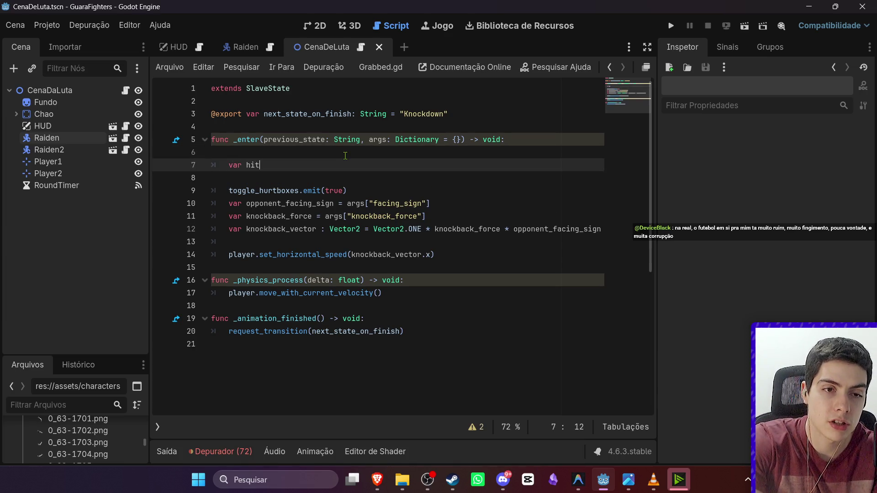
type(" = get_hit")
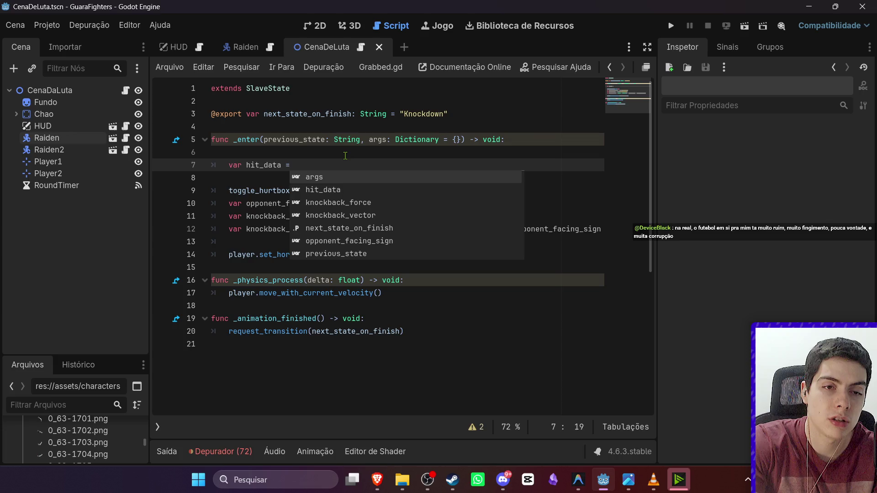
key("Return")
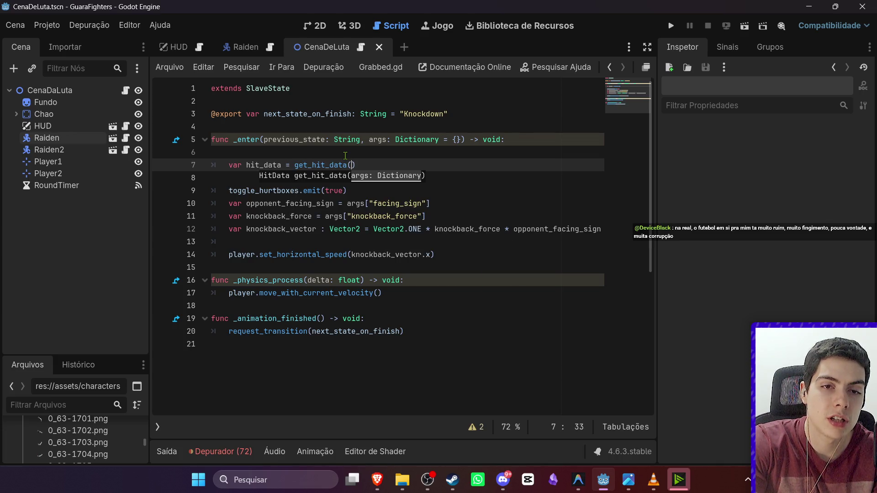
type("s")
key("Return")
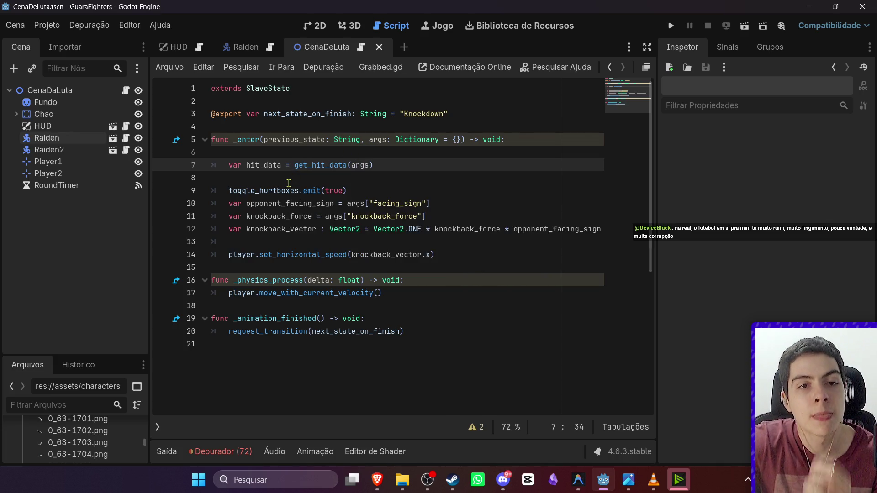
Replace args with hit_data in the facing_sign and knockback_force lines and save
double_click(339, 216)
type("hit_data")
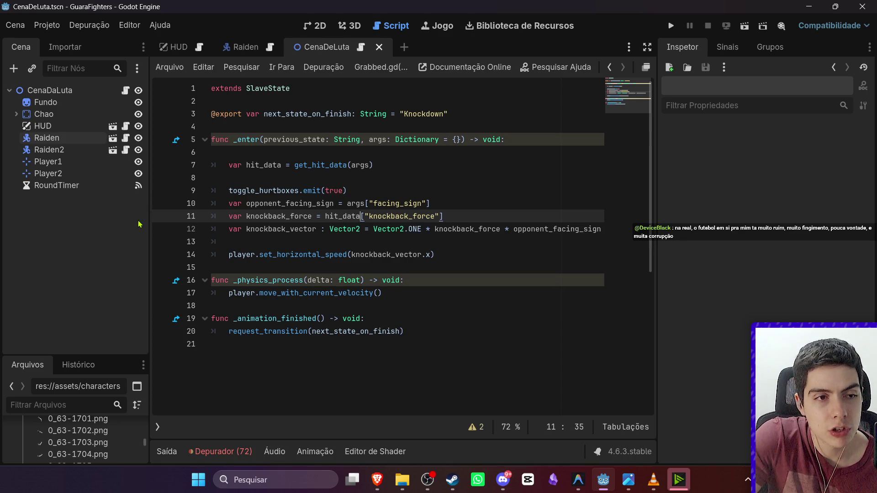
double_click(354, 202)
type("hit_data")
left_click(424, 177)
key("ctrl+s")
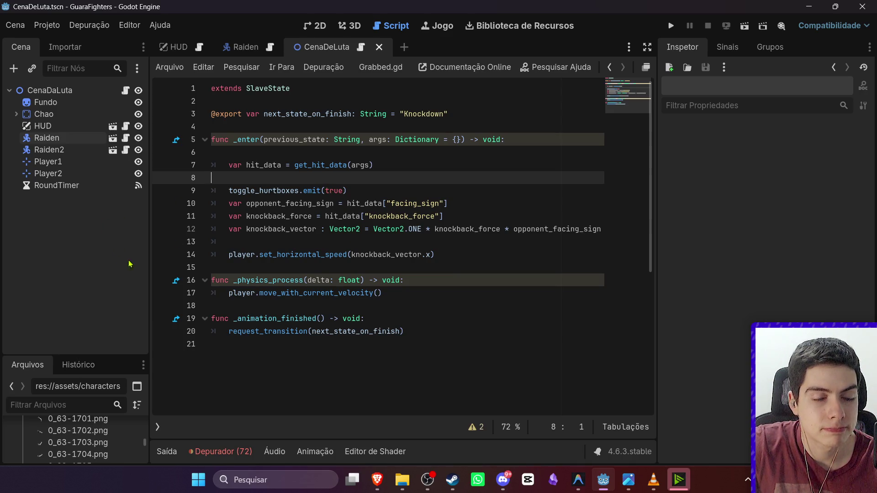
left_click_drag(76, 357, 76, 232)
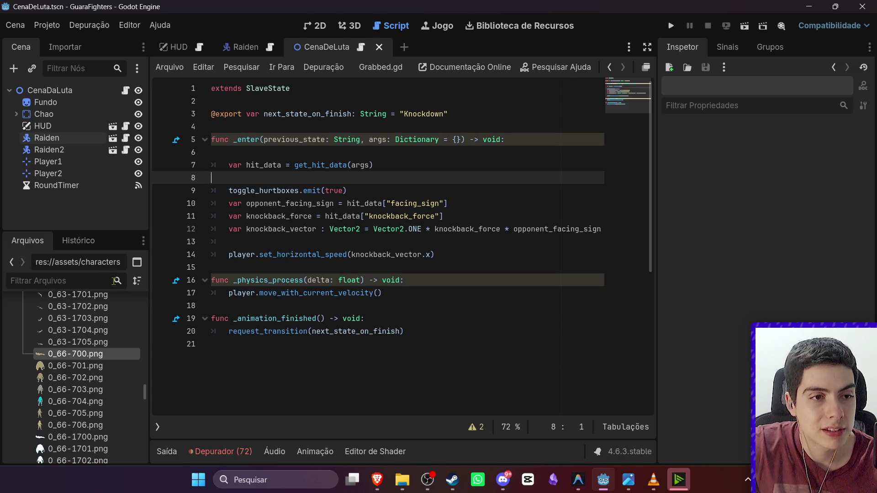
In Grab.gd, rename both args references in the hit_data block to hit_data
left_click(246, 47)
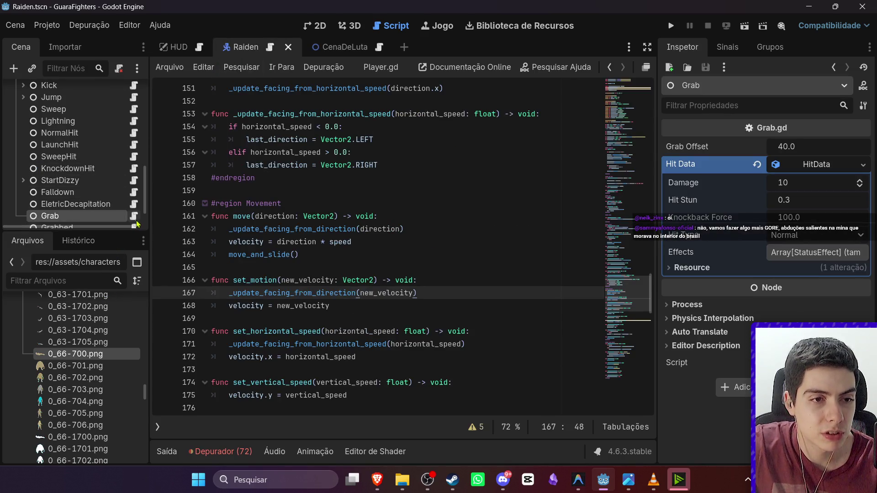
left_click(134, 216)
left_click(250, 177)
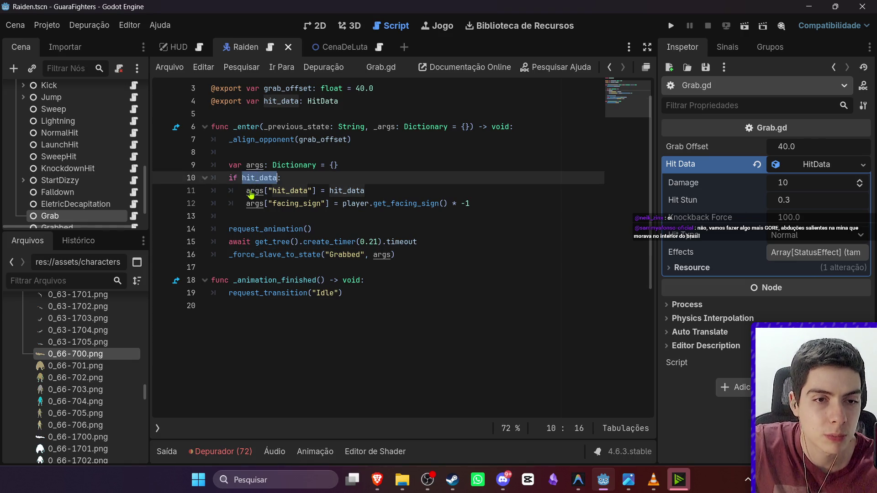
left_click(250, 190)
key("ctrl+d")
type("hit_data")
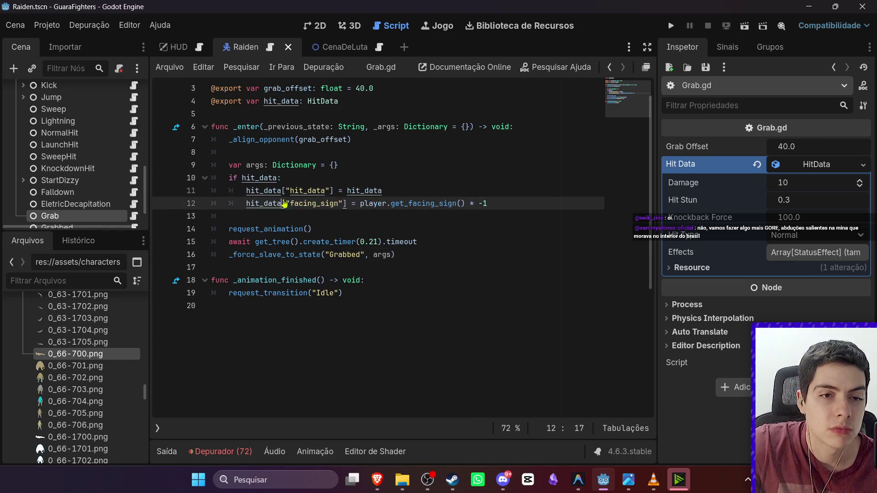
key("Up")
Delete the hit_data["hit_data"] line, save Grab.gd, and open the HitData class script
key("shift+Down")
key("shift+End")
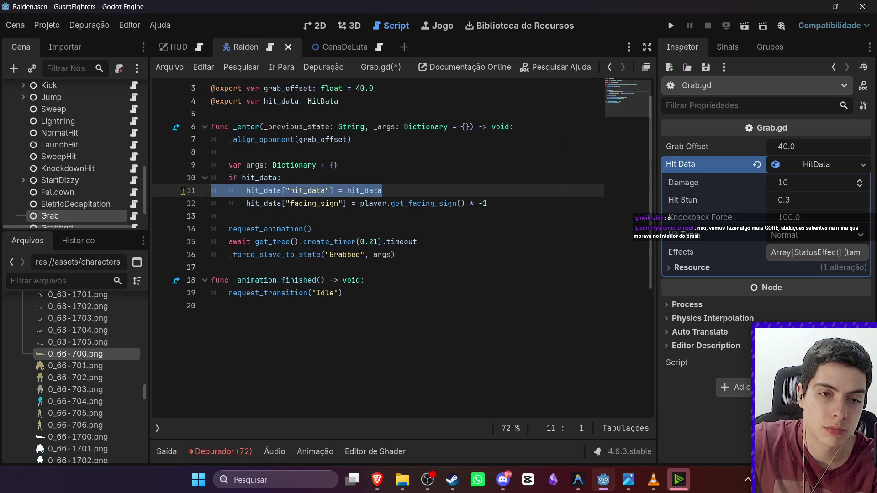
key("BackSpace")
key("ctrl+s")
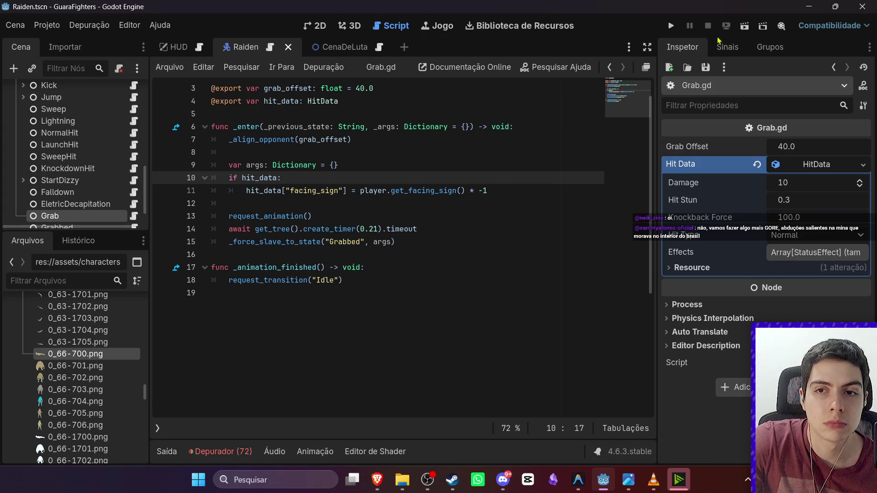
left_click(269, 196, "ctrl")
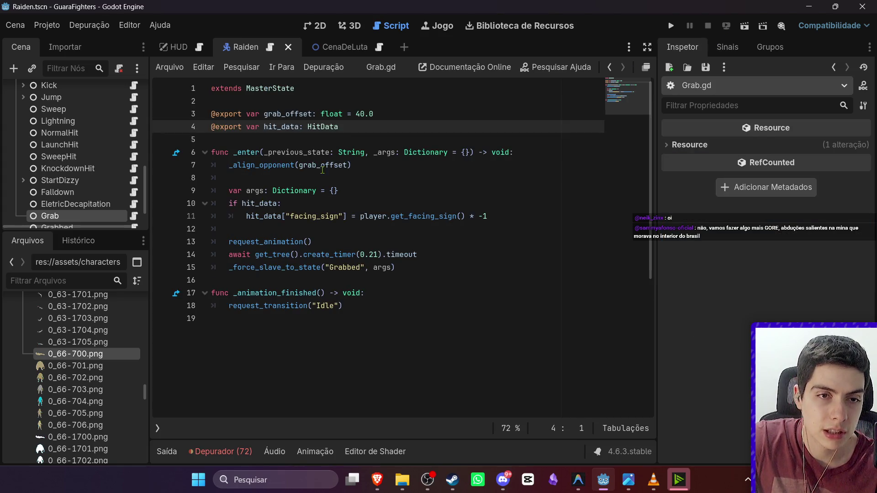
left_click(324, 127, "ctrl")
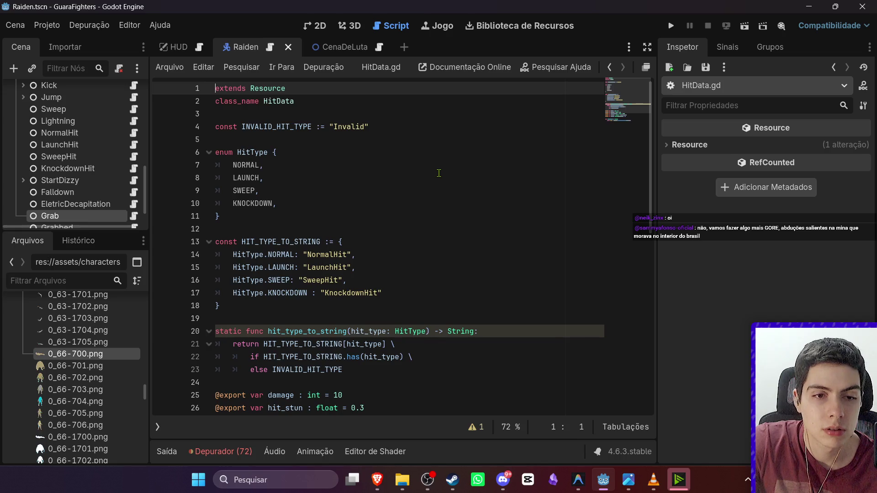
Declare 'var facing_sign : int = 0' after the effects export in HitData.gd
scroll(438, 174, "down", 4)
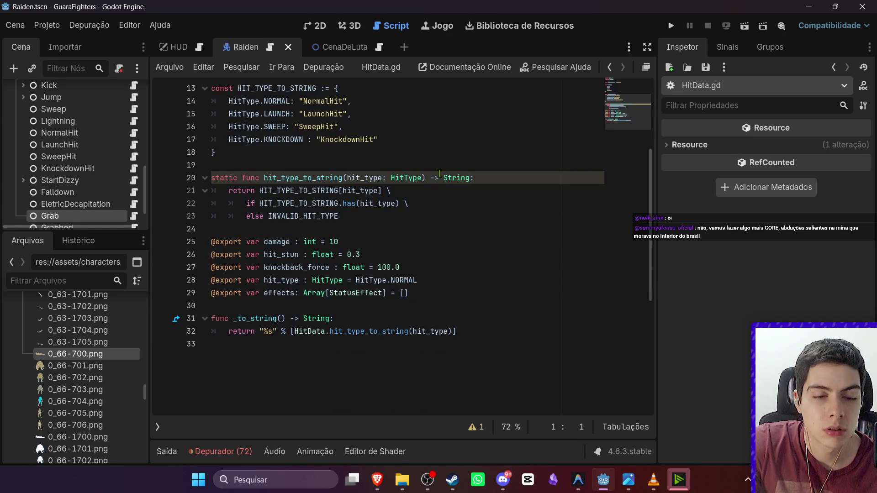
left_click(436, 288)
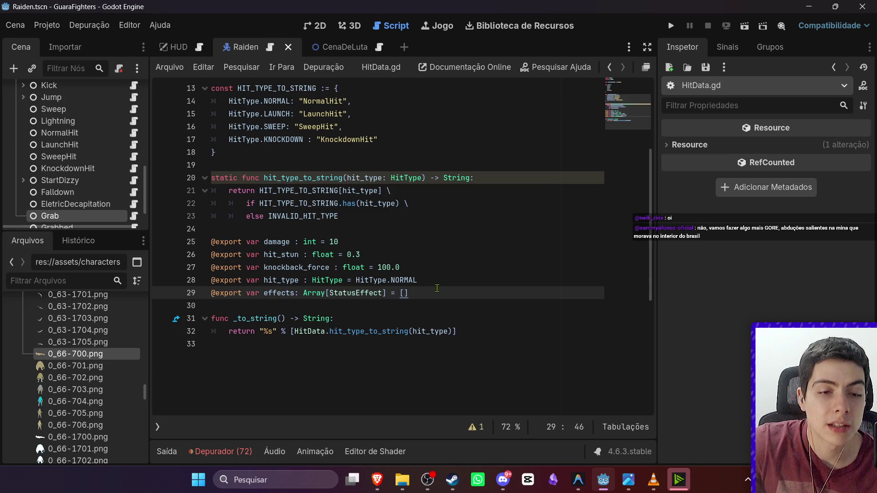
key("Return")
key("Return")
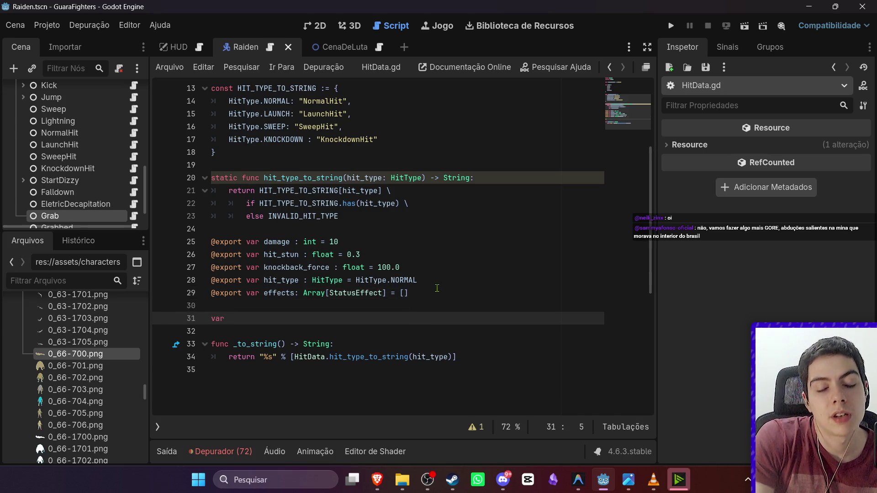
type("cing_sign : int ")
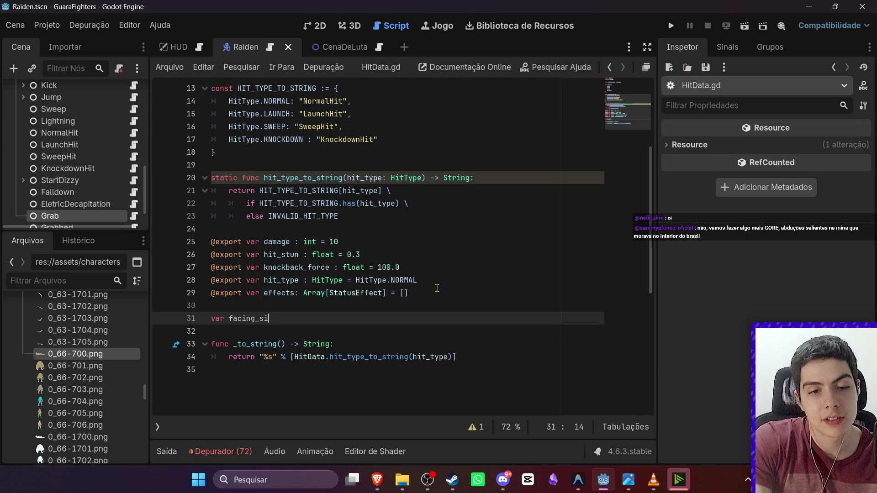
type("= -1")
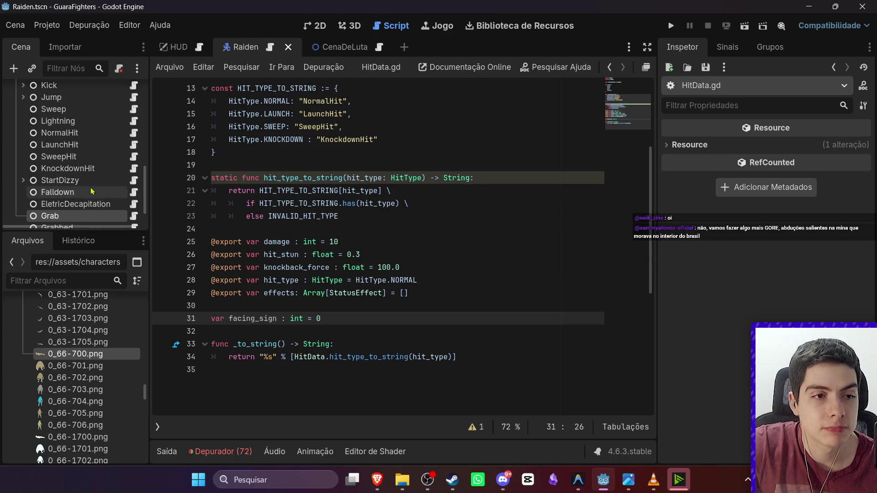
In Grab.gd, change the ["facing_sign"] lookup to the .facing_sign property
left_click(134, 215)
left_click_drag(350, 217, 280, 218)
type(".f")
key("Return")
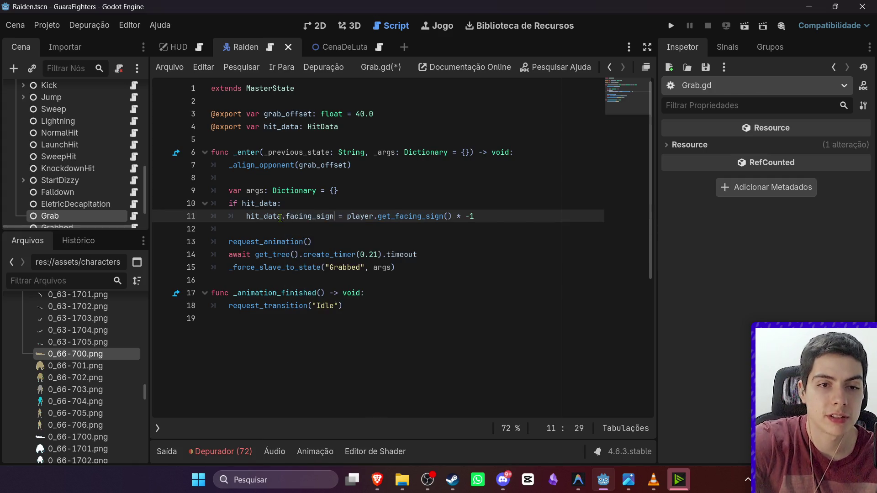
Save Grab.gd, then switch Grabbed.gd to hit_data.facing_sign and hit_data.knockback_force, and save
left_click(378, 188)
key("ctrl+s")
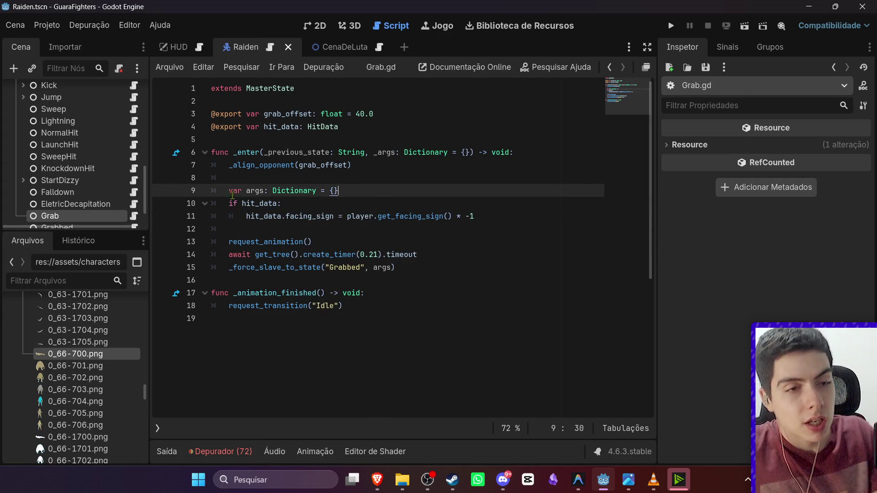
scroll(91, 210, "down", 1)
left_click(133, 211)
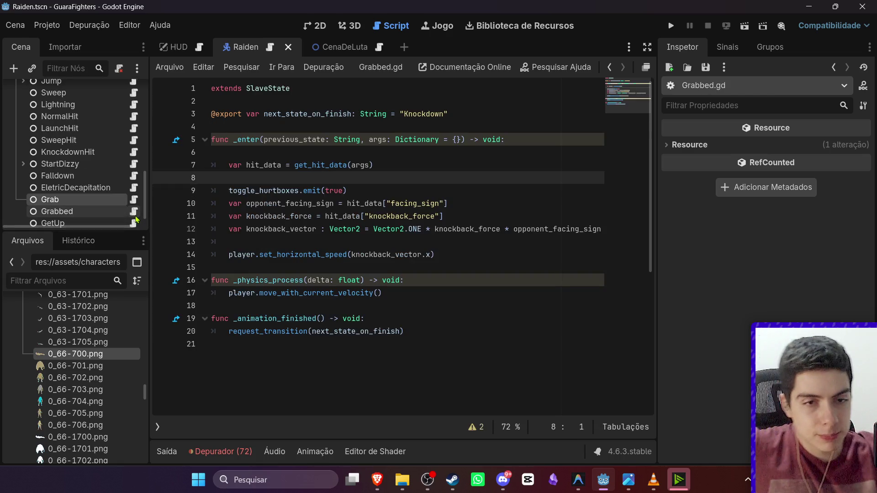
left_click(383, 203)
type(".facing_sign")
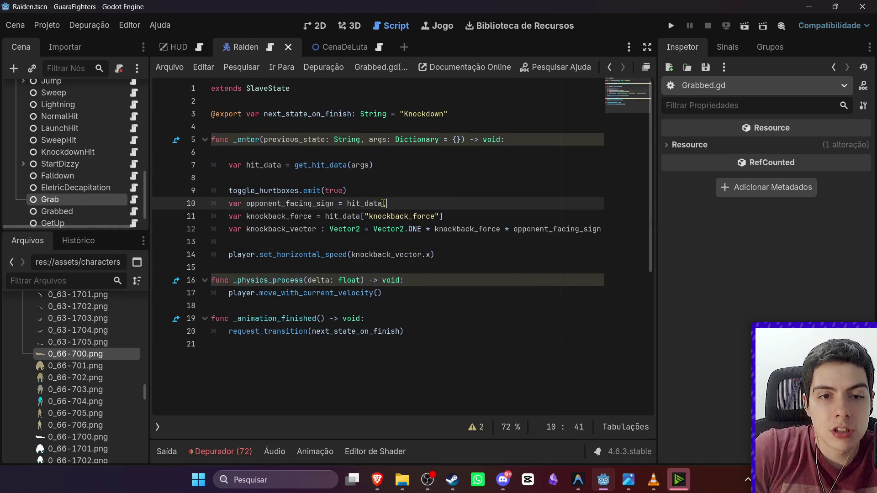
left_click_drag(444, 216, 362, 217)
type(".knockback_force")
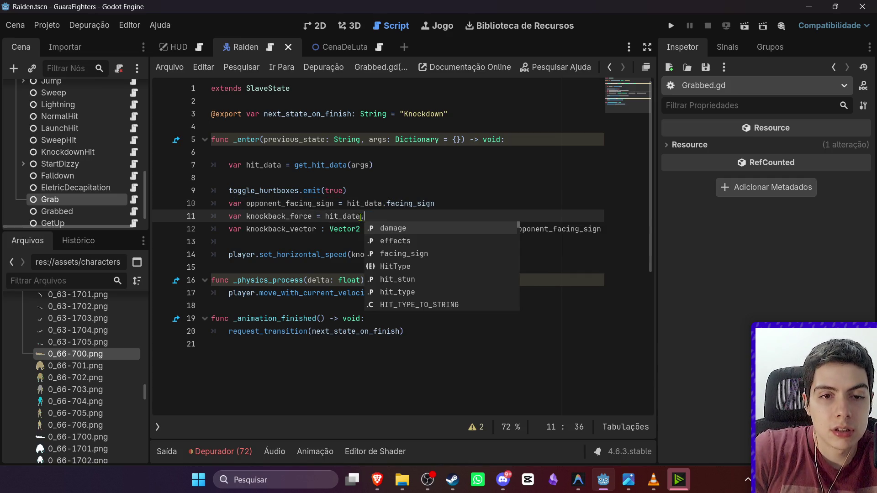
left_click(458, 201)
key("ctrl+s")
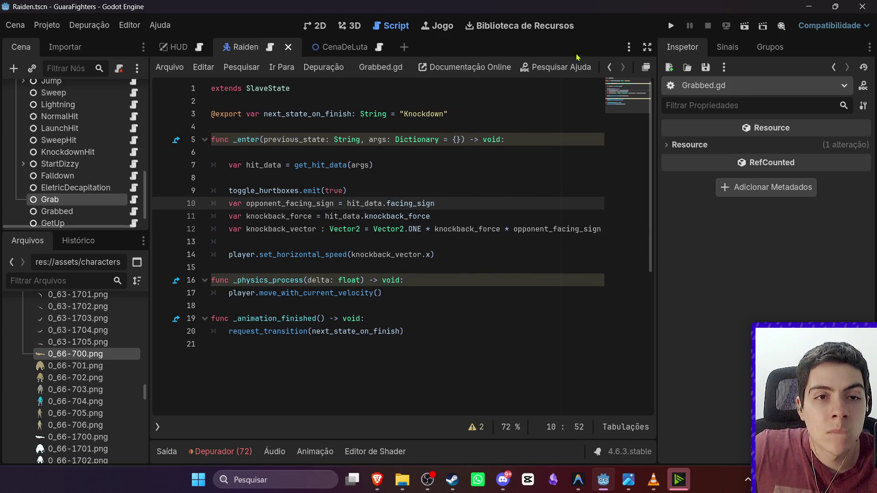
Switch to the CenaDeLuta fight scene and run it to test the grab
left_click(133, 199)
left_click(345, 47)
left_click(745, 27)
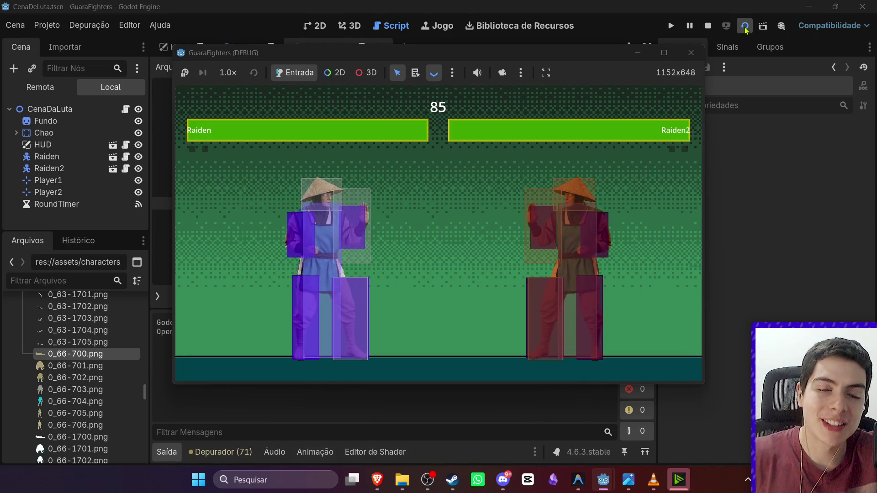
Walk Raiden into the grab, check the Nil hit_data error in the locals, then stop debugging
key("d")
key("d")
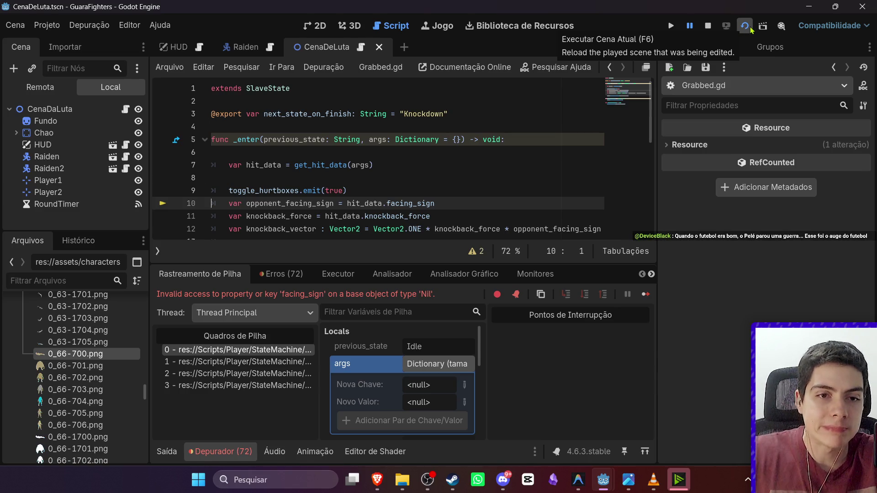
left_click(422, 364)
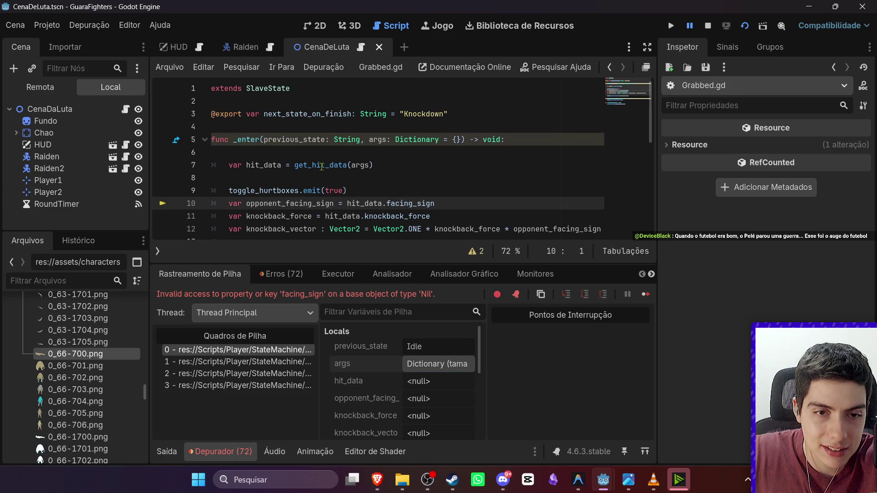
left_click(708, 26)
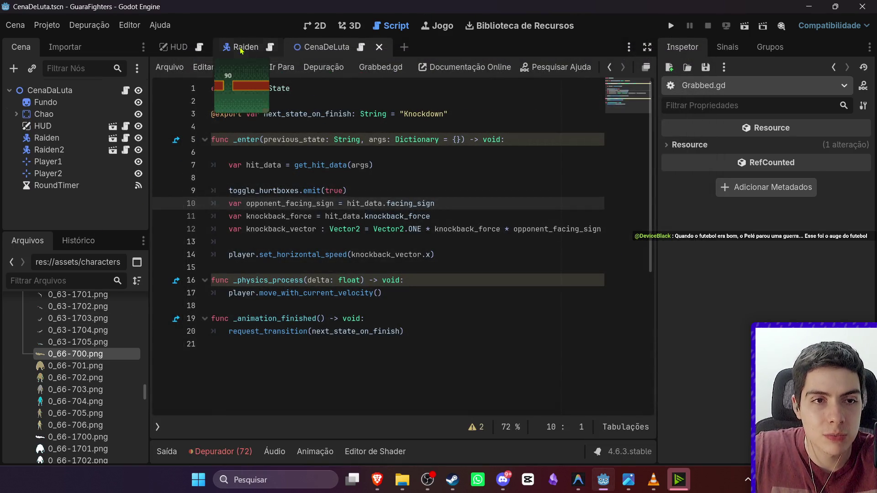
Open the Grab state's Grab.gd script from the Raiden scene
left_click(241, 50)
left_click(325, 47)
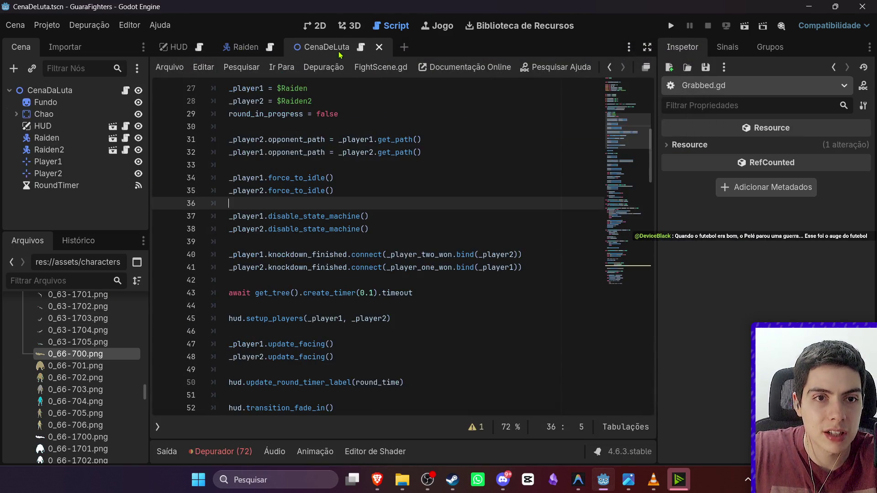
left_click(240, 48)
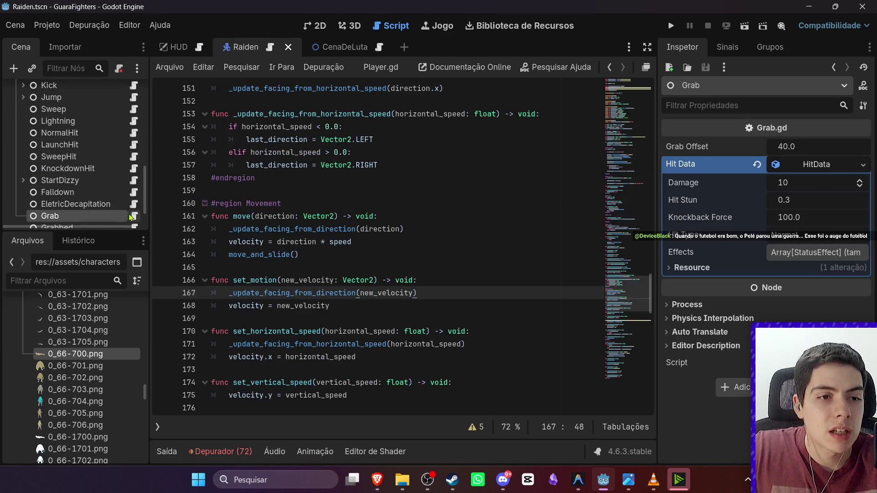
left_click(133, 216)
Add args["hit_data"] = hit_data below the facing_sign line, save, and rerun the fight scene
left_click(393, 218)
left_click(488, 208)
left_click(487, 211)
key("Return")
type("args[")
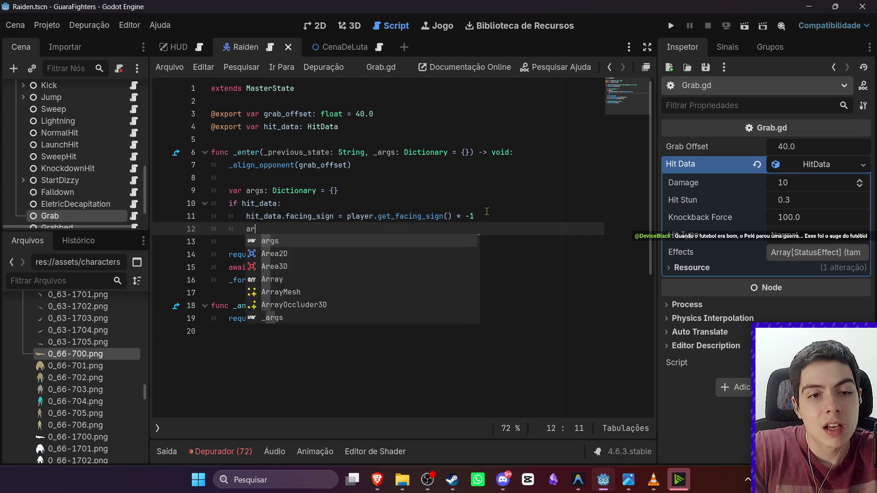
type("\"hit")
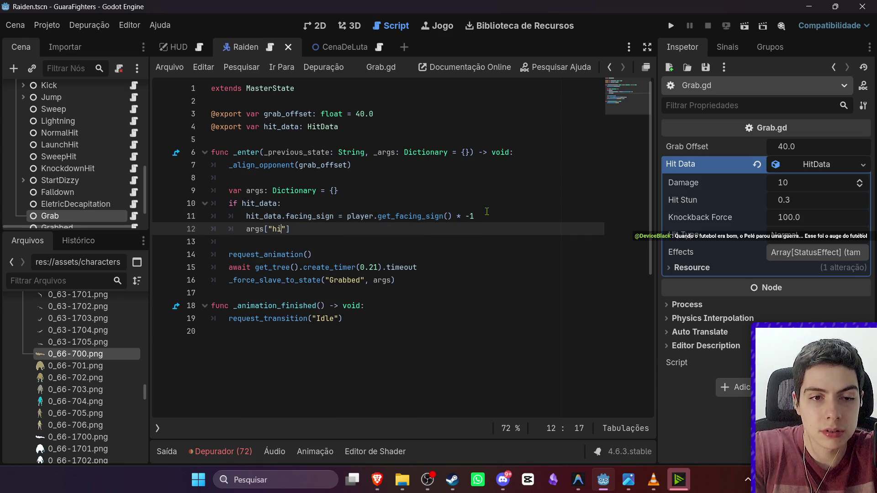
type("_data")
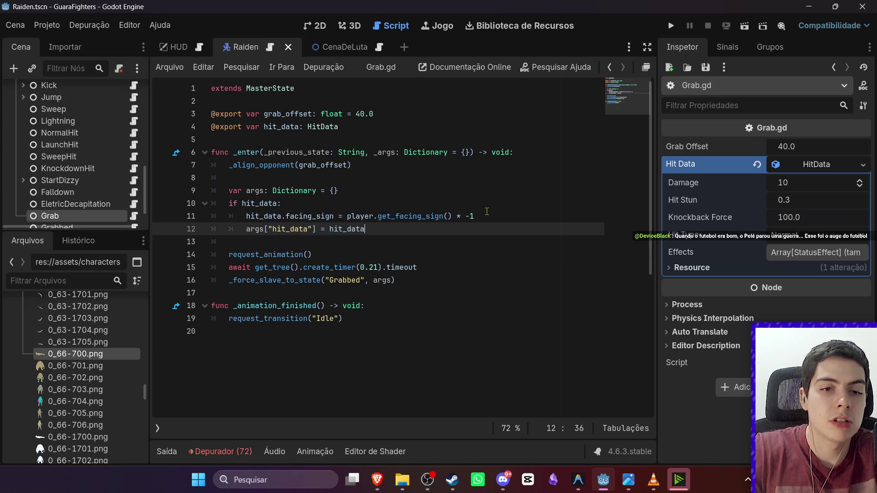
key("Up")
key("Up")
key("ctrl+s")
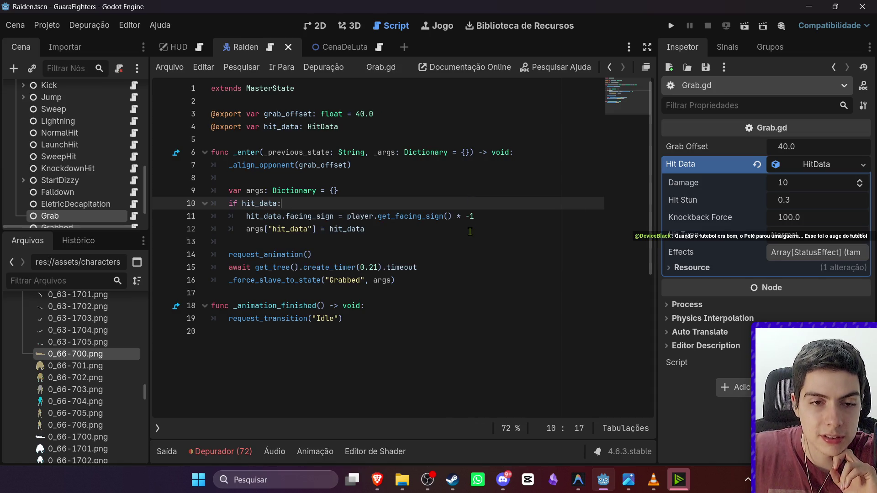
left_click(338, 47)
left_click(741, 28)
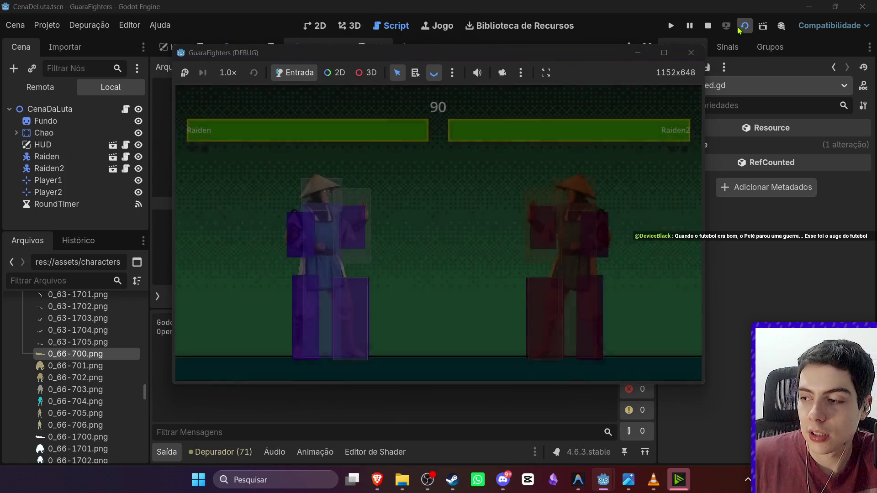
Walk Raiden into Raiden2, attack twice and try the grab, then stop the game
key("d")
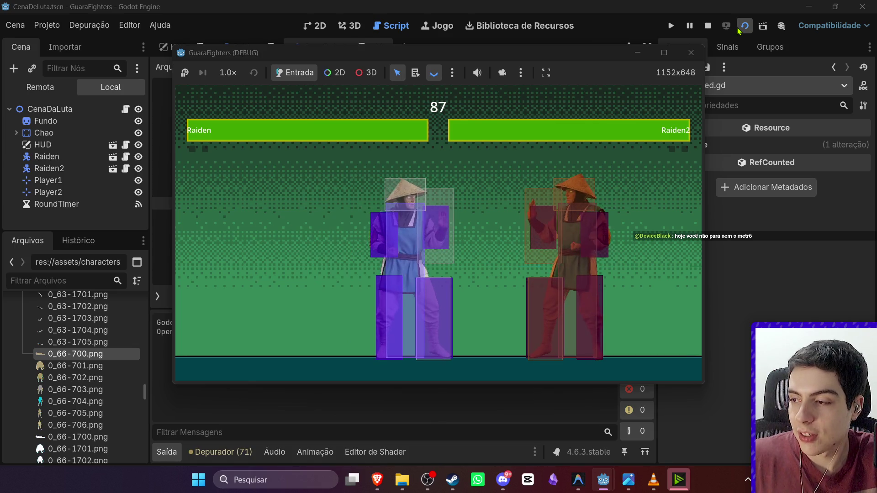
key("d")
key("d")
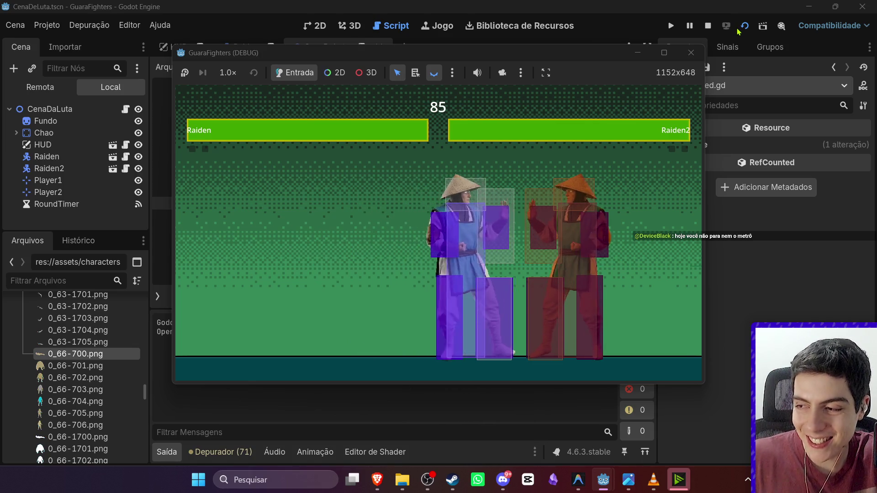
key("j")
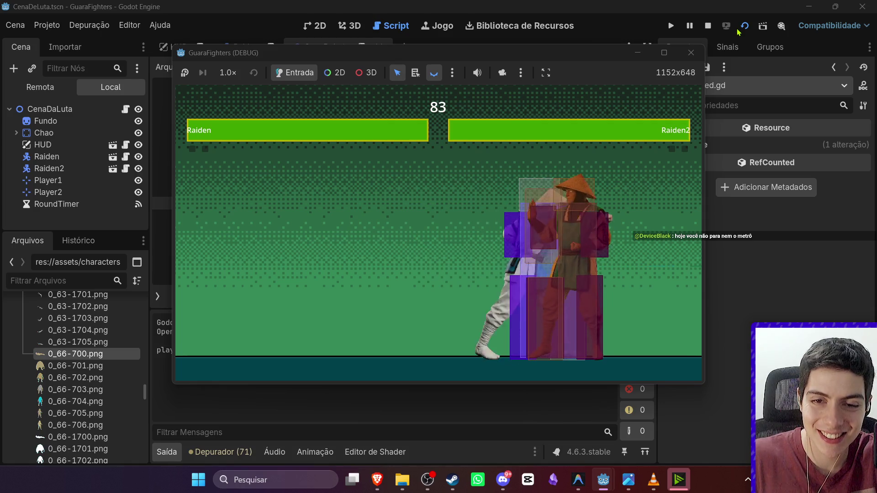
key("j")
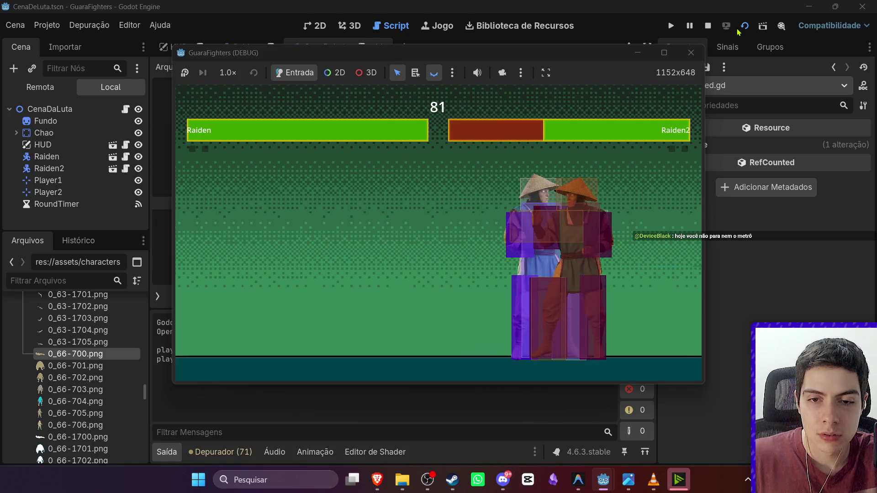
key("s")
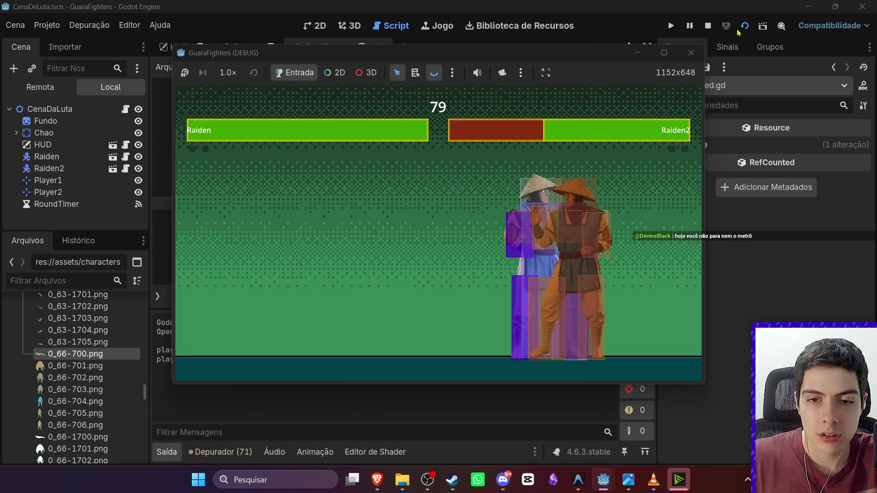
key("a")
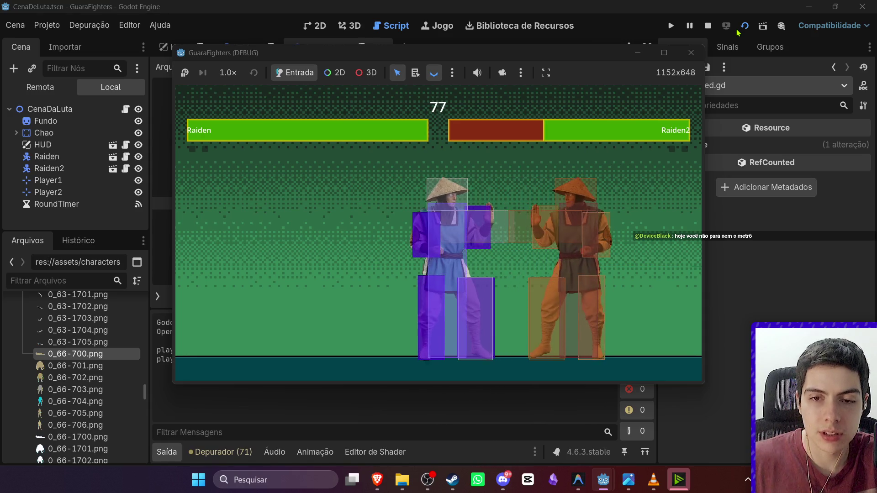
left_click(707, 26)
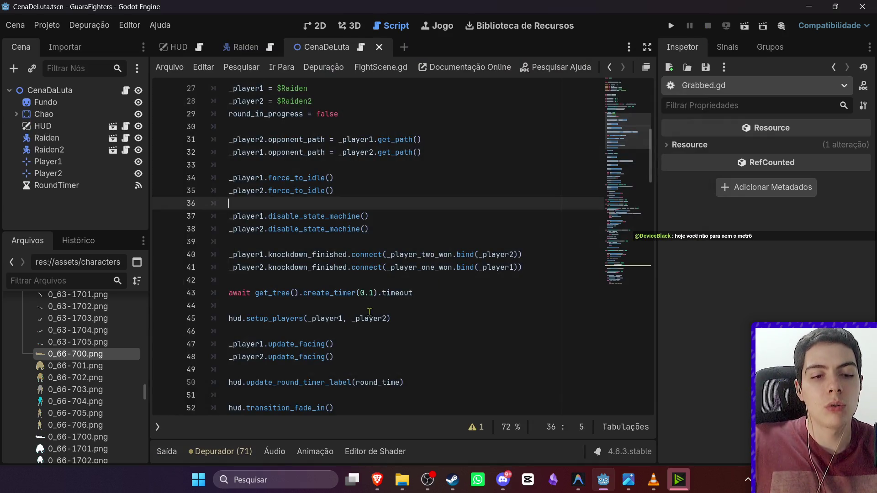
Open the Grabbed state's Grabbed.gd script from the Raiden scene
left_click(168, 452)
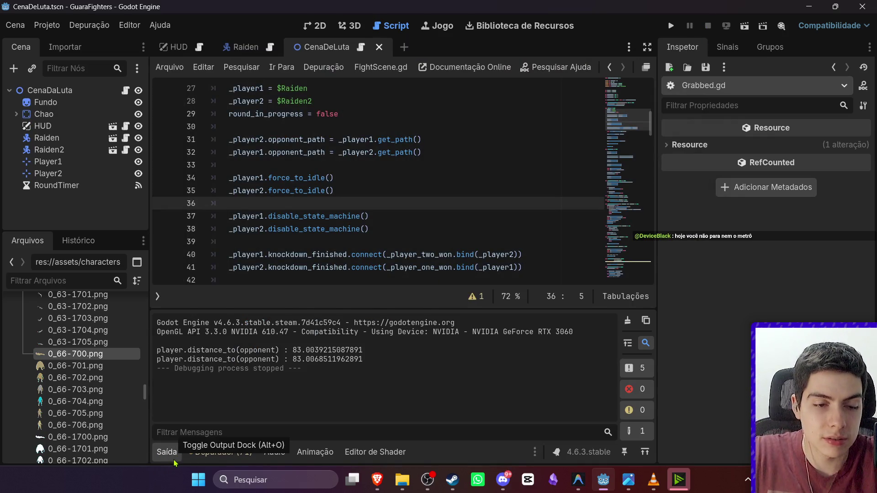
left_click(168, 452)
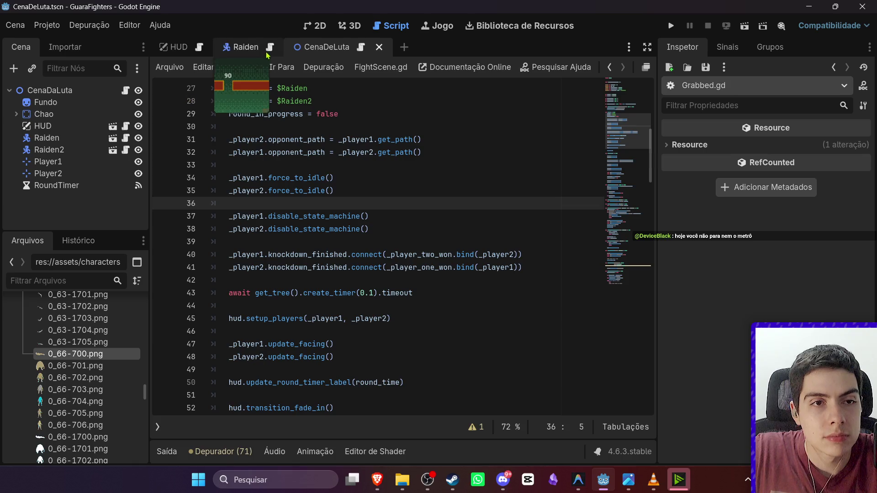
left_click(242, 47)
left_click(135, 216)
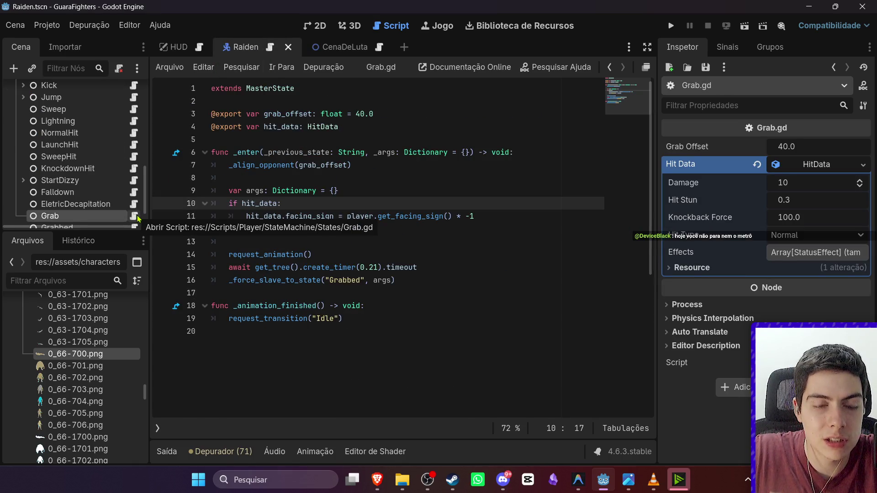
scroll(137, 217, "down", 1)
left_click(134, 213)
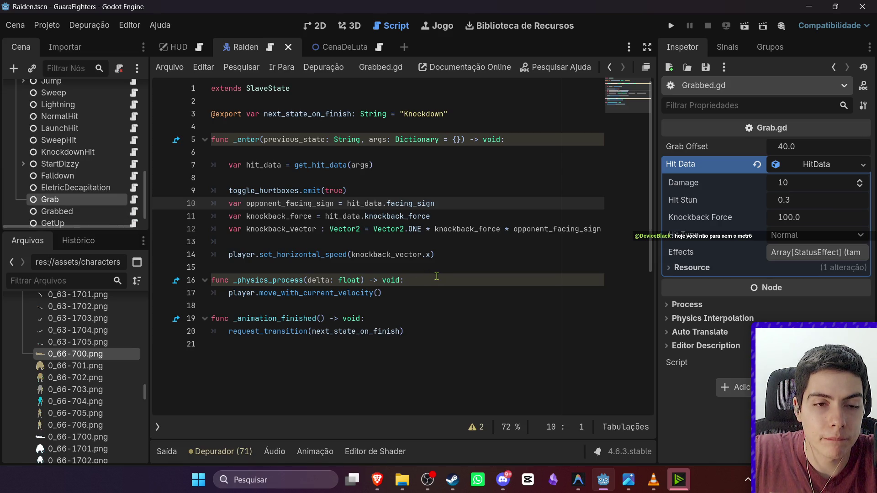
Add request_animation() after set_horizontal_speed, remove the empty line 13, and save
left_click(446, 252)
key("Return")
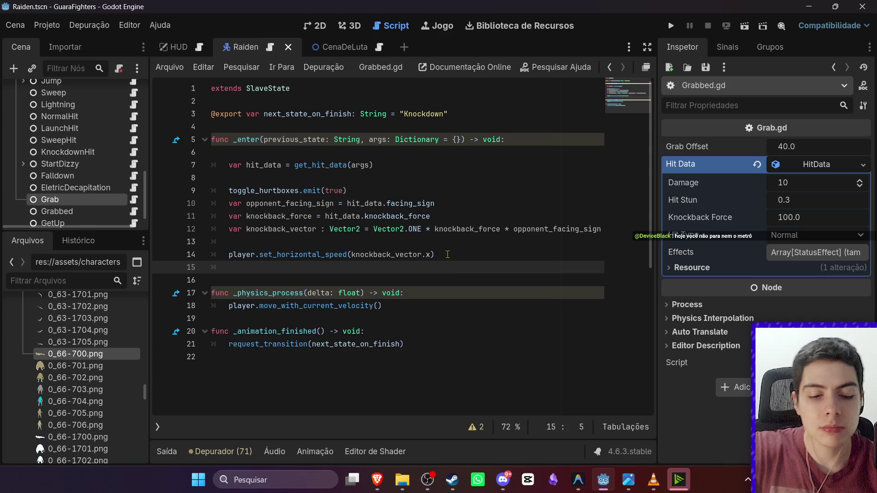
key("BackSpace")
type("qu")
key("Return")
key("ctrl+s")
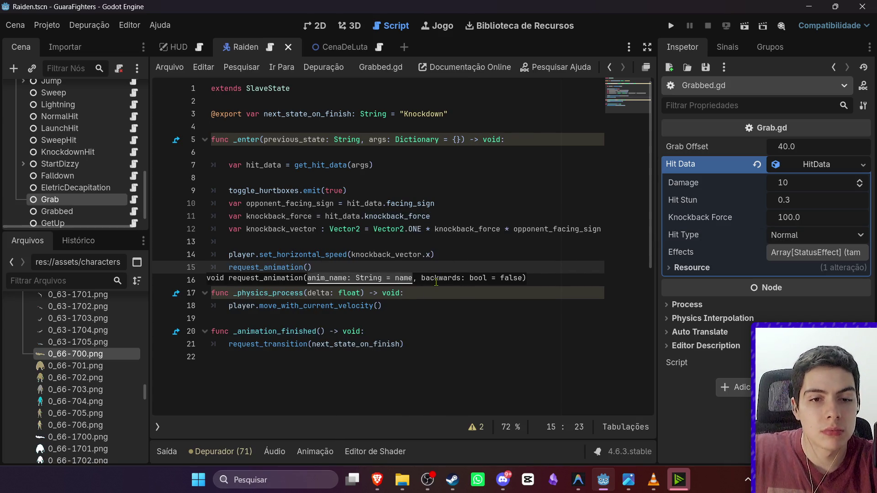
left_click(446, 247)
key("BackSpace")
key("Down")
key("Down")
key("ctrl+s")
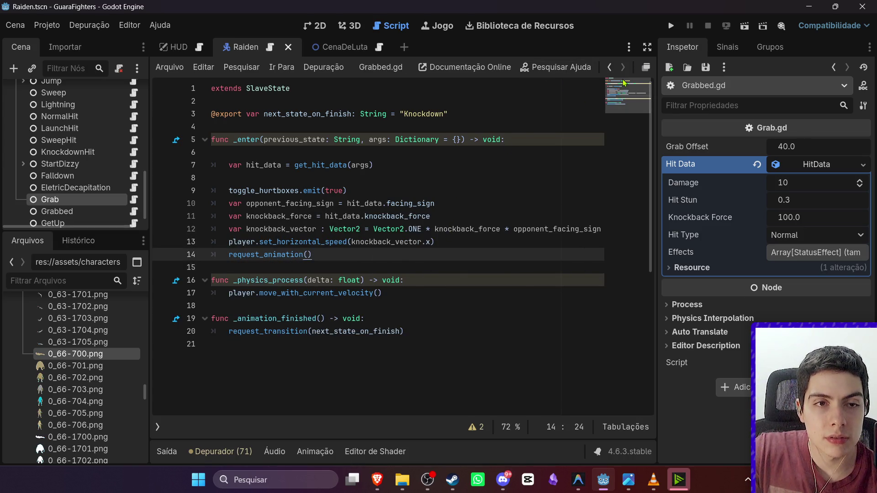
left_click(335, 49)
Run the fight scene, walk Raiden into Raiden2 and grab, then stop the game
left_click(748, 27)
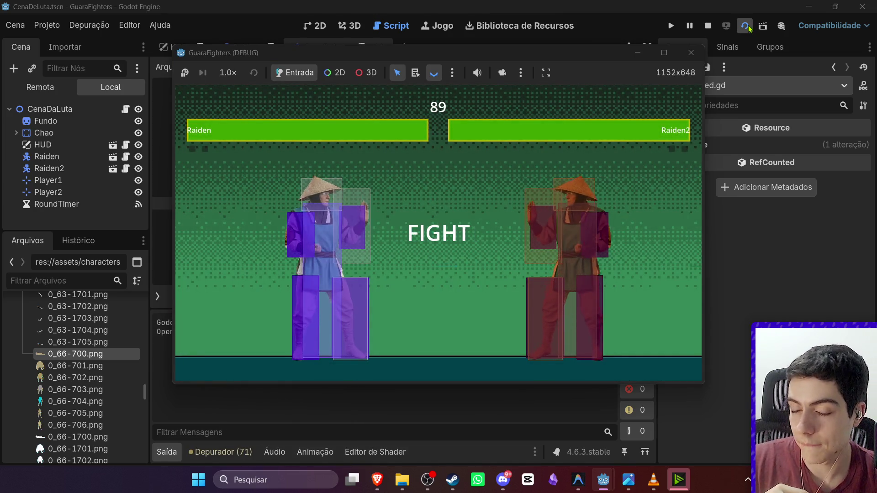
key("d")
key("d")
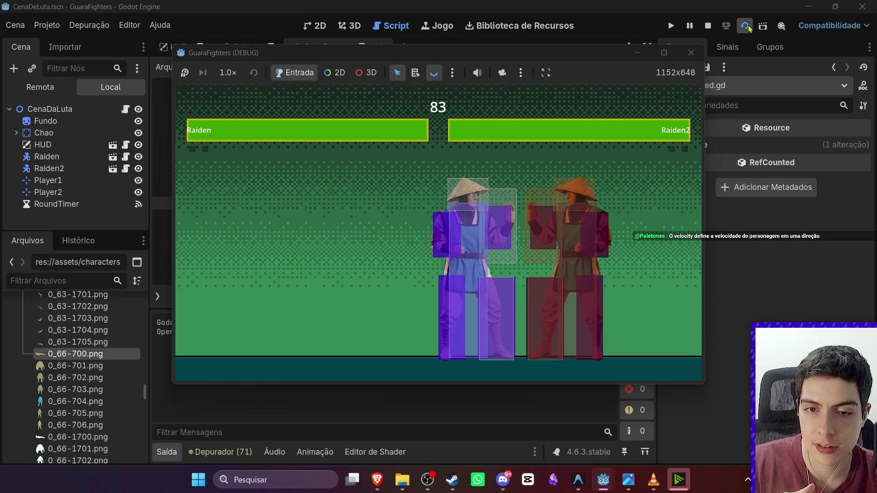
key("Right")
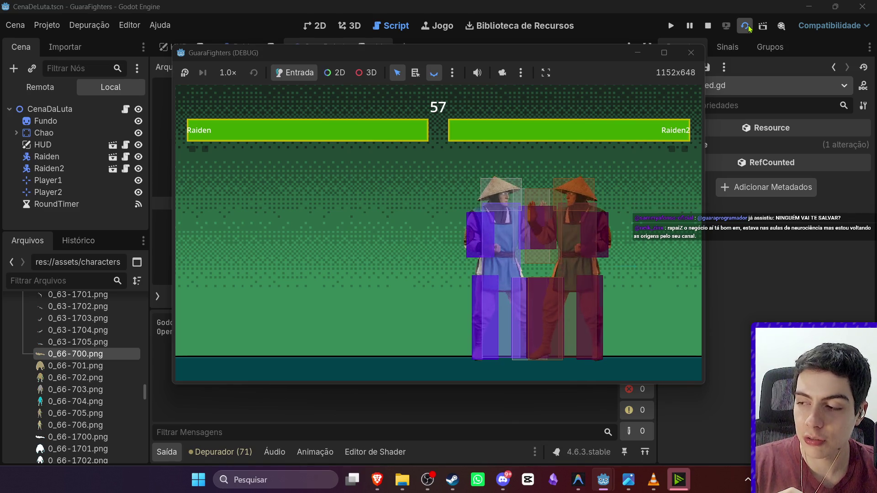
key("d")
key("d")
key("j")
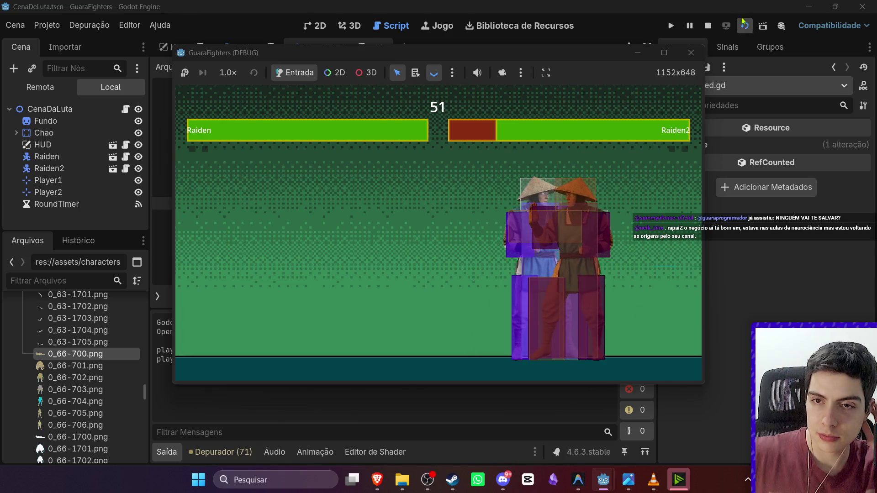
left_click(707, 26)
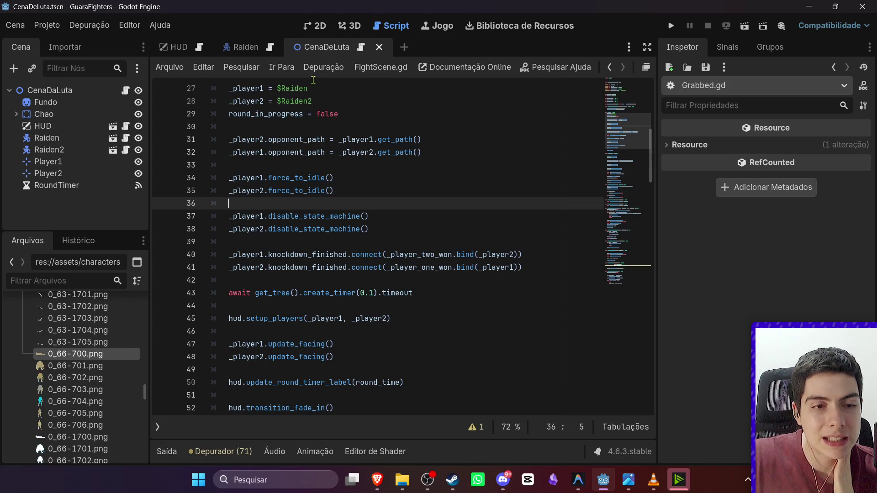
left_click(249, 49)
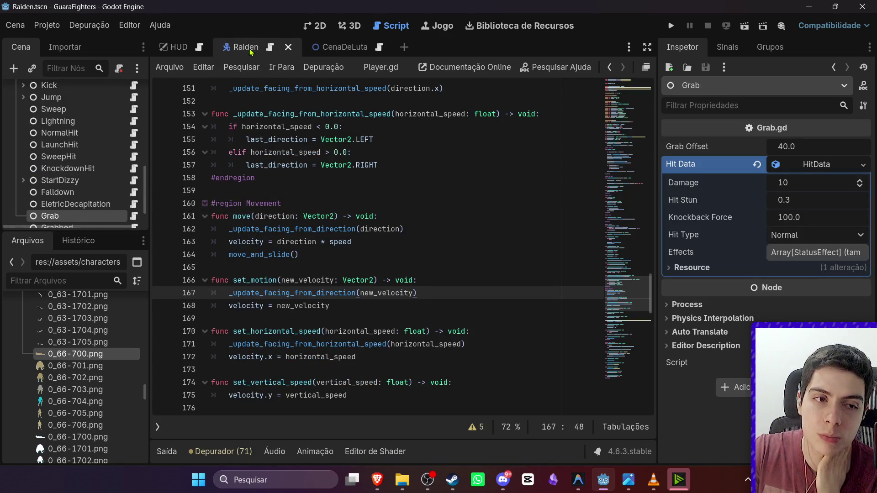
scroll(92, 151, "up", 10)
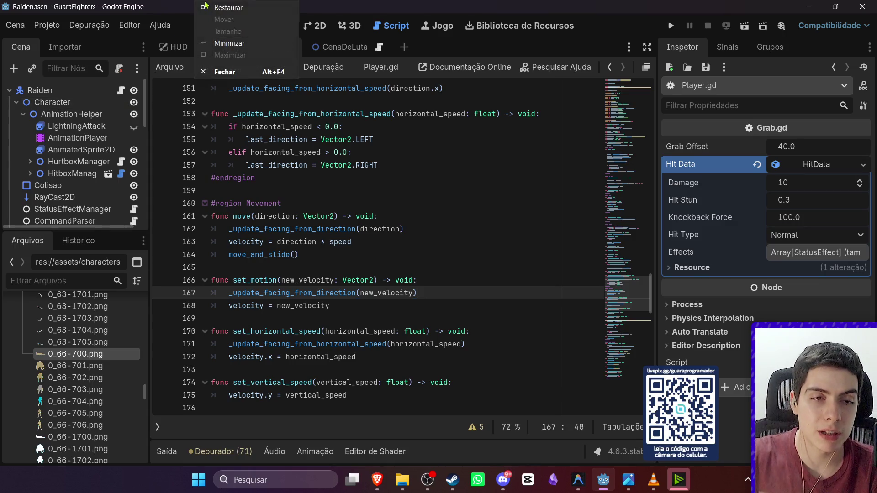
left_click(298, 127)
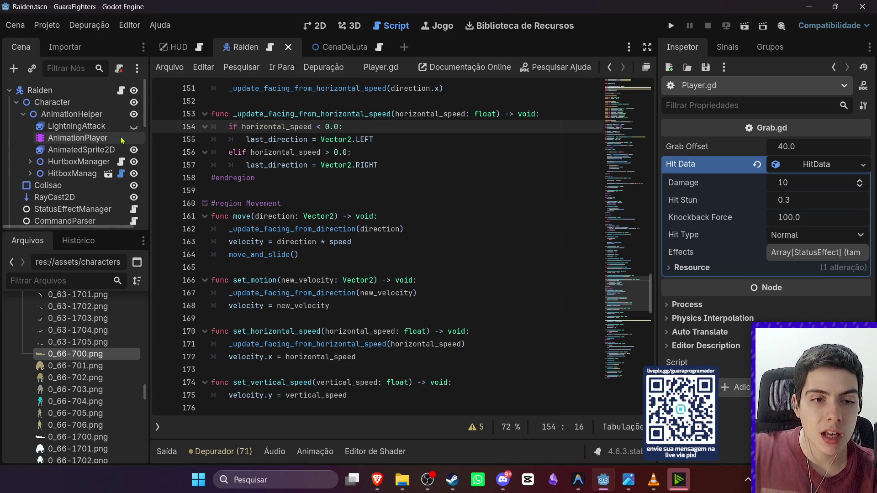
left_click(17, 102)
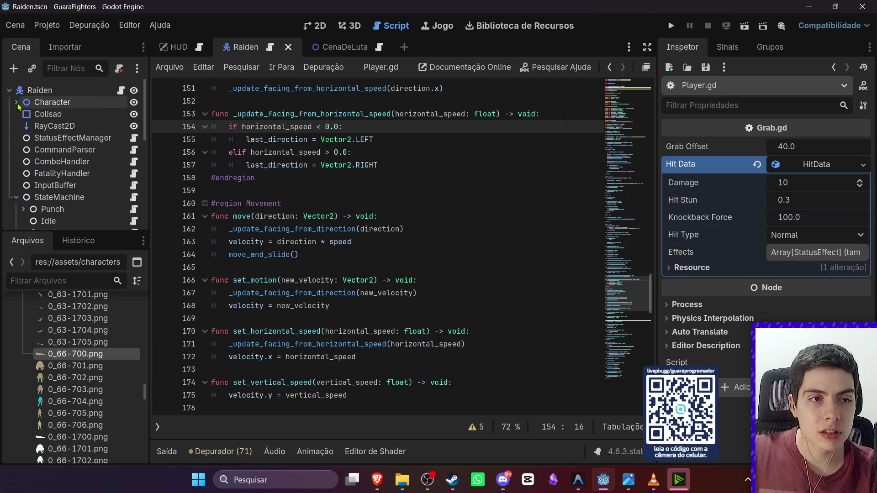
scroll(83, 201, "down", 10)
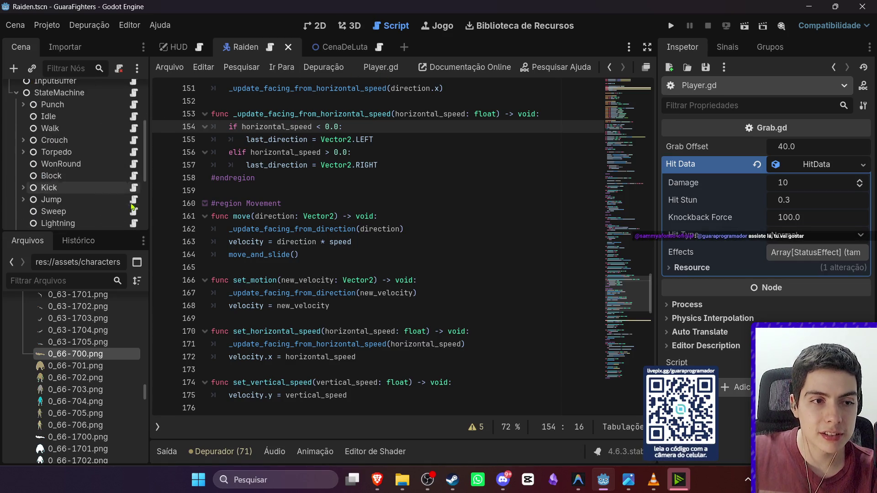
left_click(133, 206)
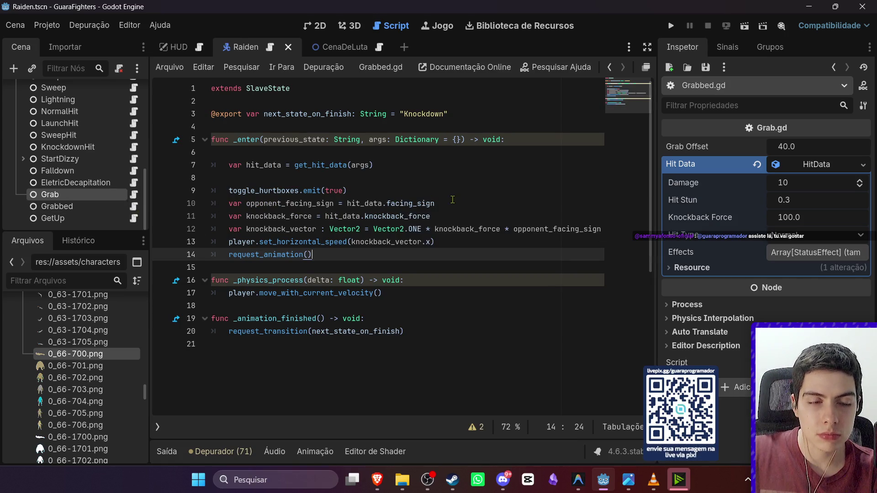
scroll(71, 140, "up", 3)
scroll(71, 140, "up", 5)
left_click(121, 90)
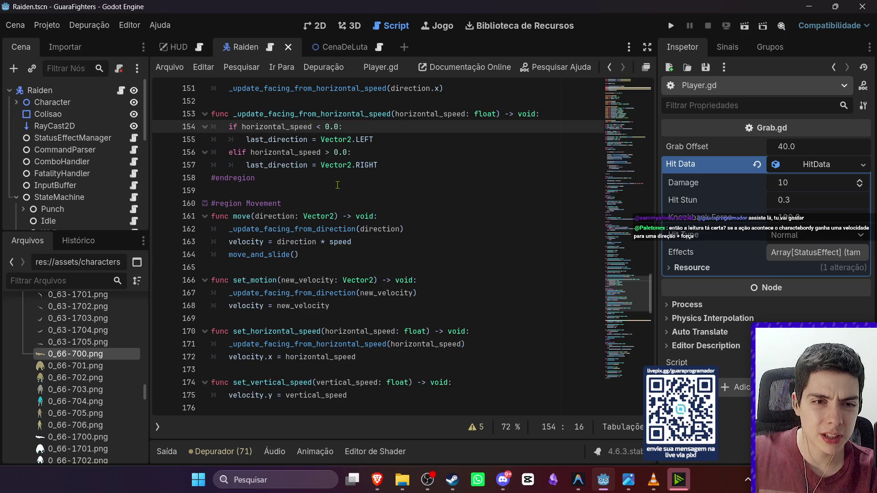
scroll(348, 197, "down", 8)
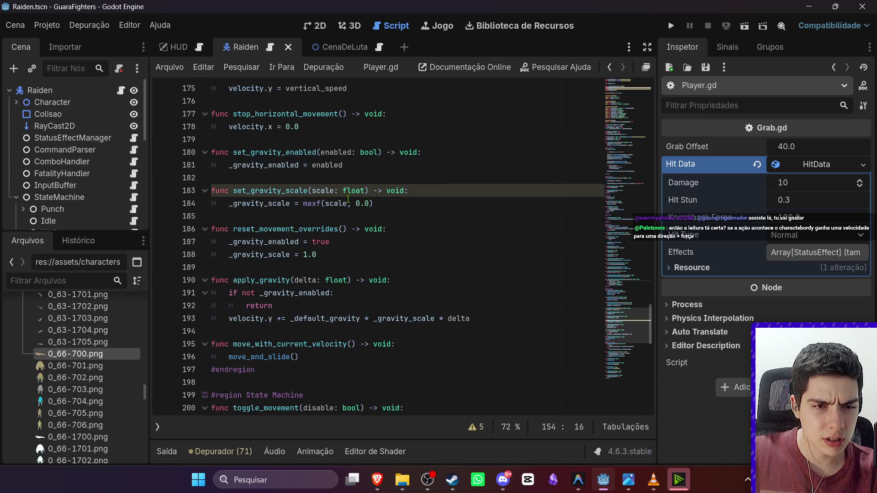
scroll(348, 200, "down", 6)
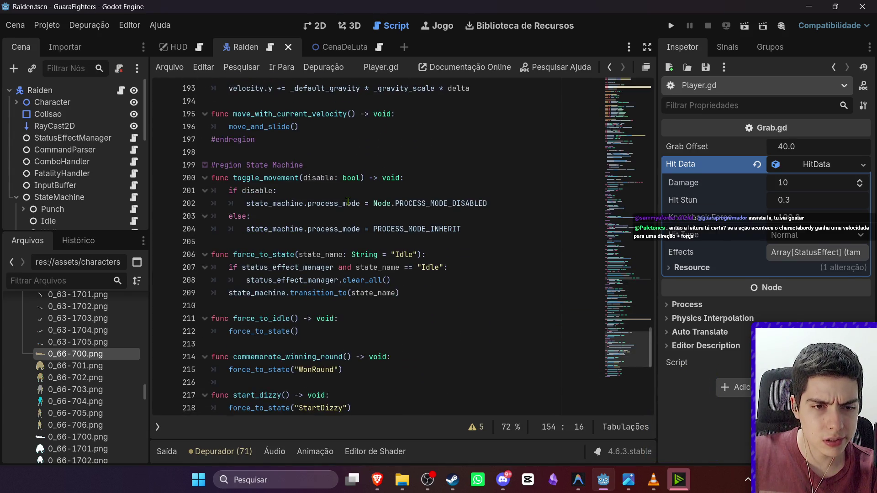
scroll(348, 201, "down", 2)
scroll(349, 201, "up", 15)
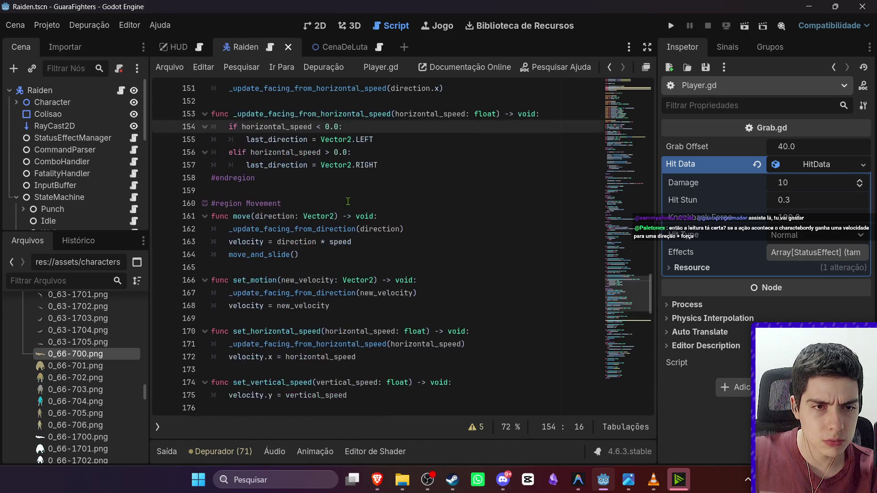
scroll(348, 201, "up", 5)
scroll(348, 202, "down", 5)
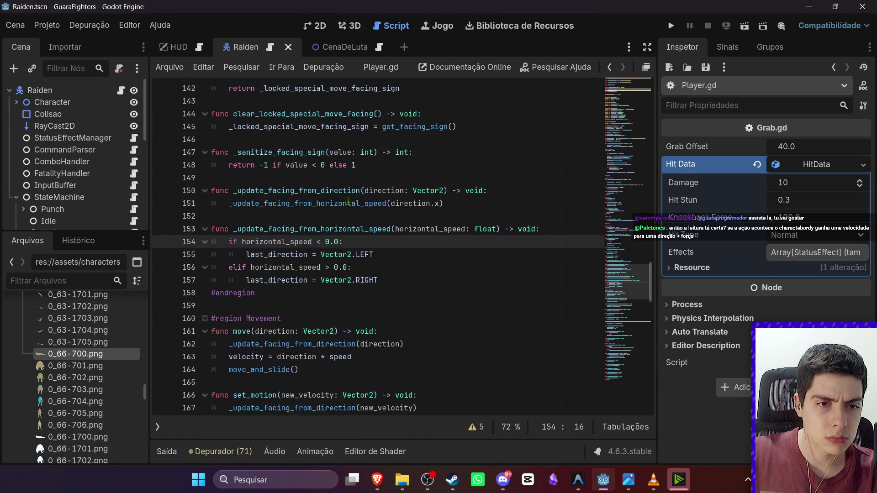
scroll(348, 202, "up", 2)
scroll(348, 201, "up", 14)
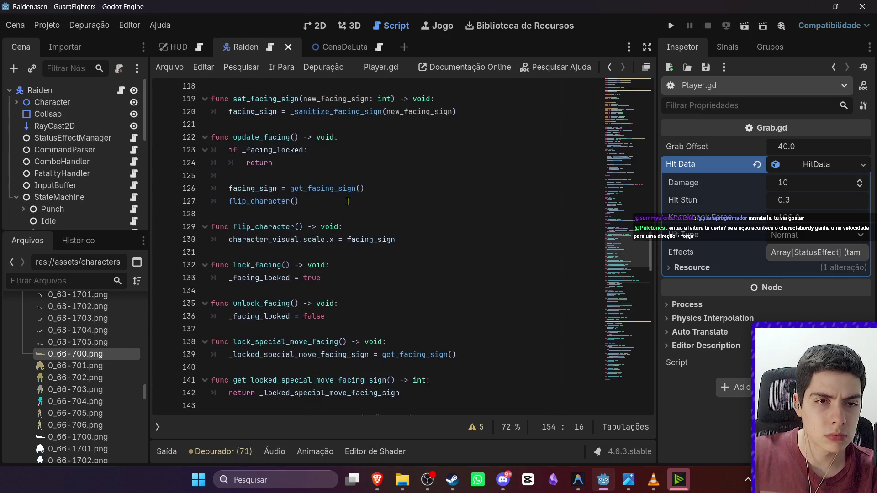
scroll(348, 201, "up", 10)
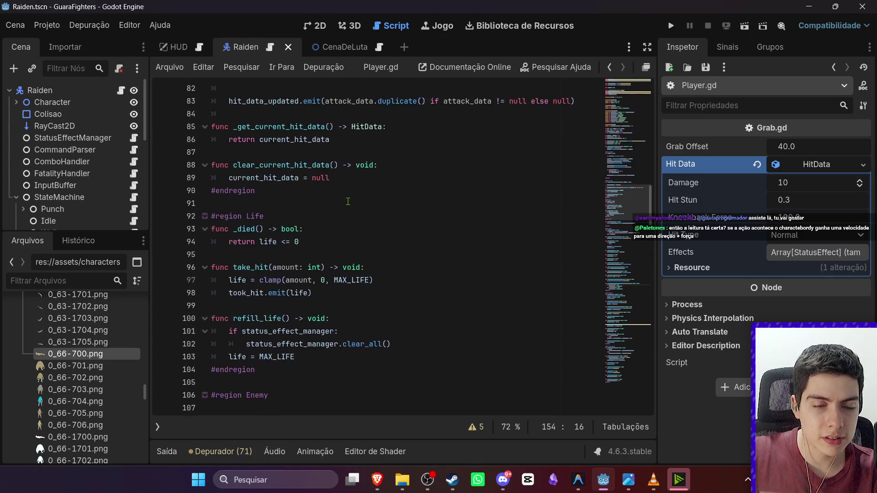
scroll(348, 201, "up", 11)
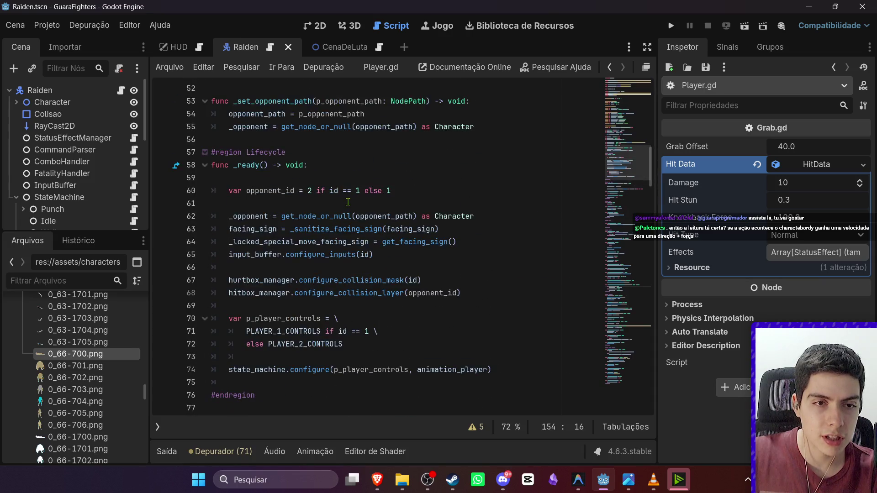
scroll(348, 201, "down", 20)
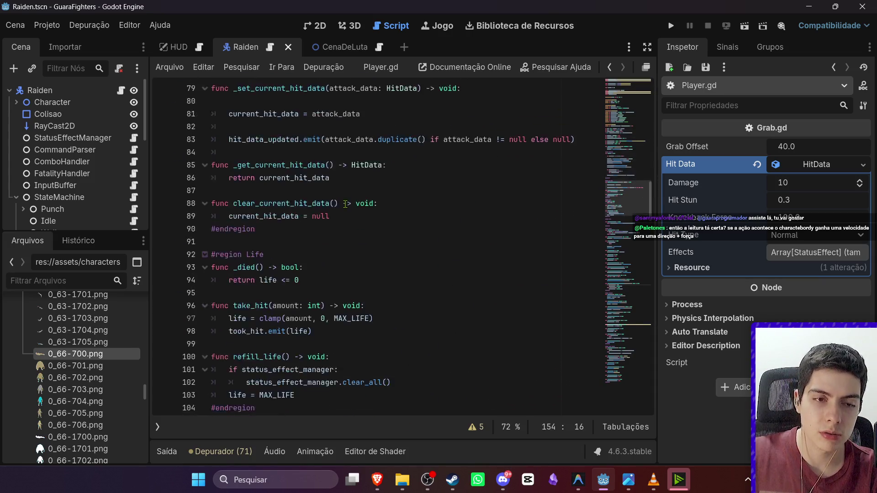
scroll(356, 248, "down", 20)
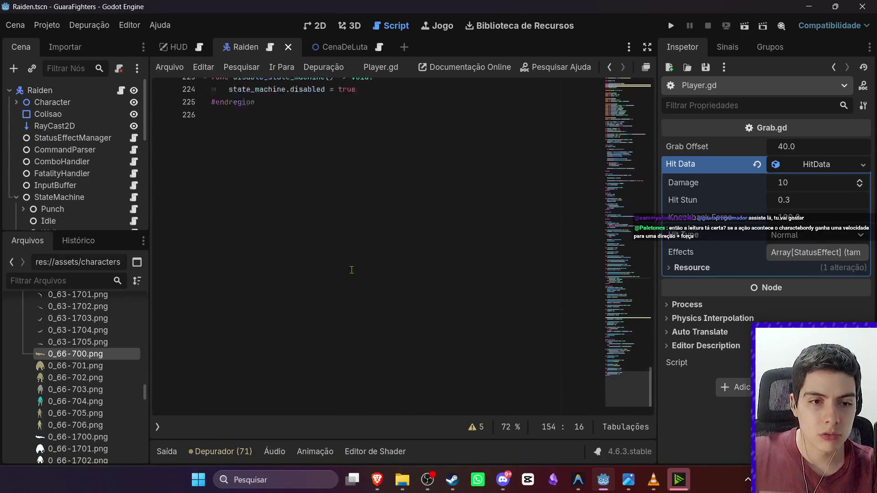
left_click(337, 237)
Begin a toggle_collision(value) -> void: function at the end of Player.gd
type("func _")
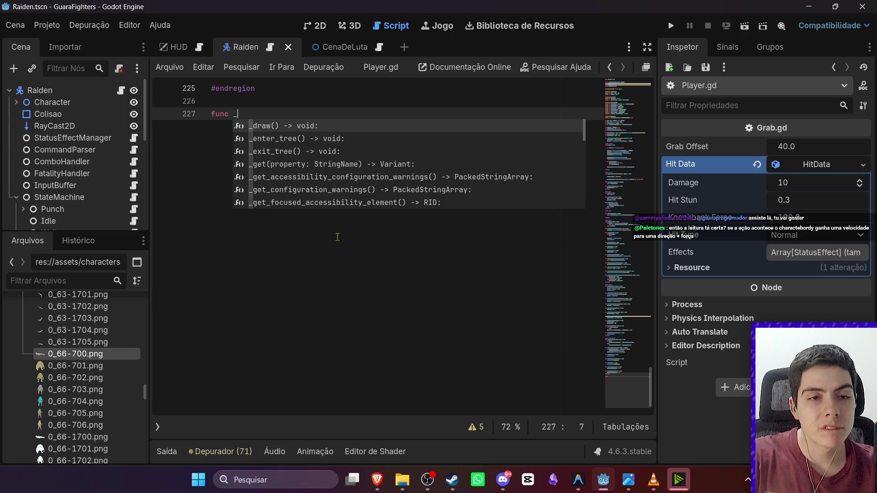
key("BackSpace")
type("o")
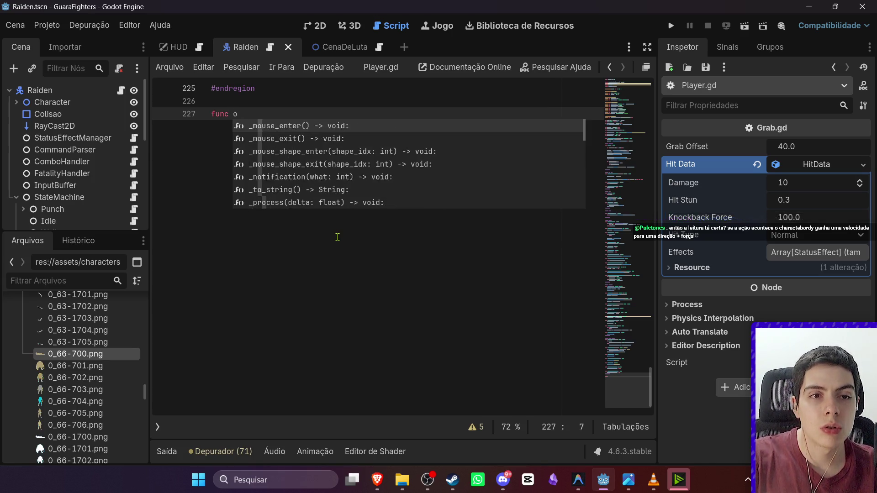
key("BackSpace")
type("toggle_collisi")
type("on(")
type("value)")
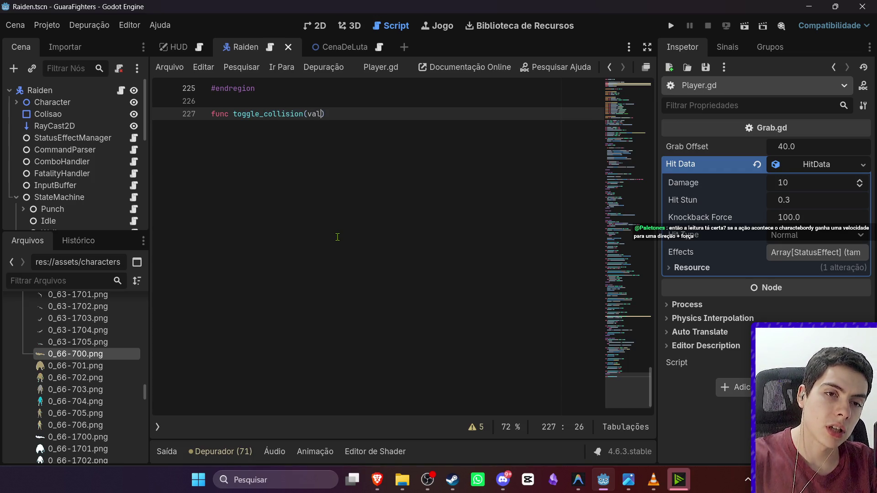
type(" -> void:")
key("Return")
type("collision_layer")
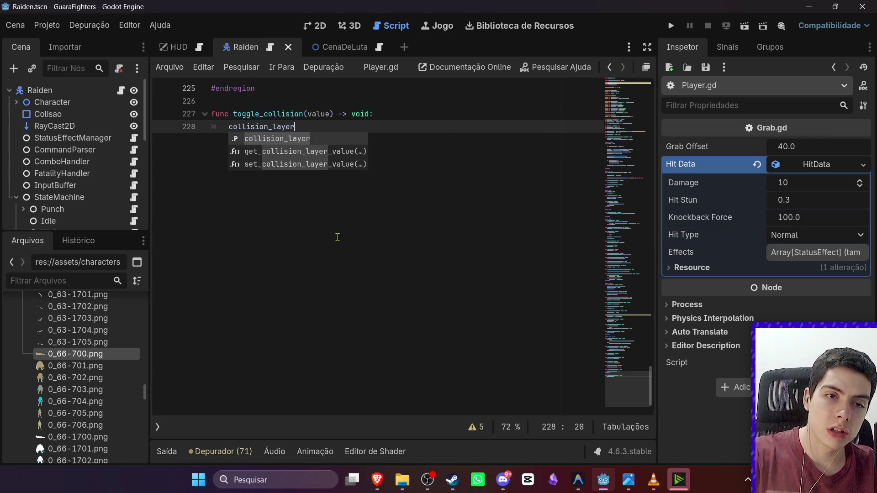
key("BackSpace")
key("BackSpace")
key("BackSpace")
key("BackSpace")
key("BackSpace")
type("ision.")
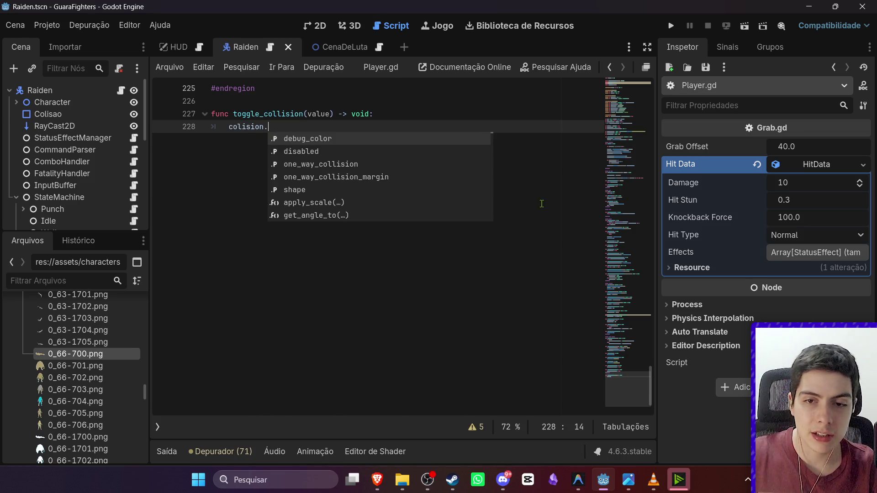
Correct the collision spelling, write collision.disabled = value as the body, and save
scroll(296, 269, "up", 20)
scroll(297, 269, "down", 1)
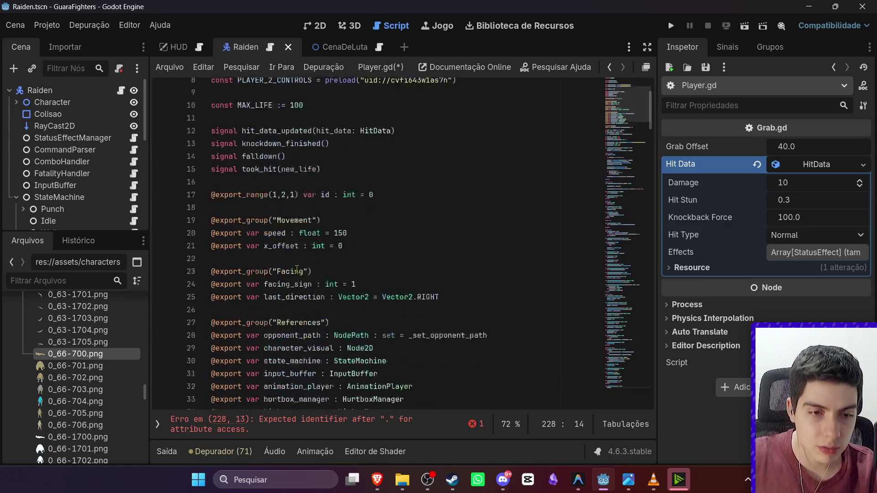
scroll(297, 269, "down", 5)
left_click(286, 254)
double_click(288, 254)
key("ctrl+c")
scroll(275, 258, "down", 20)
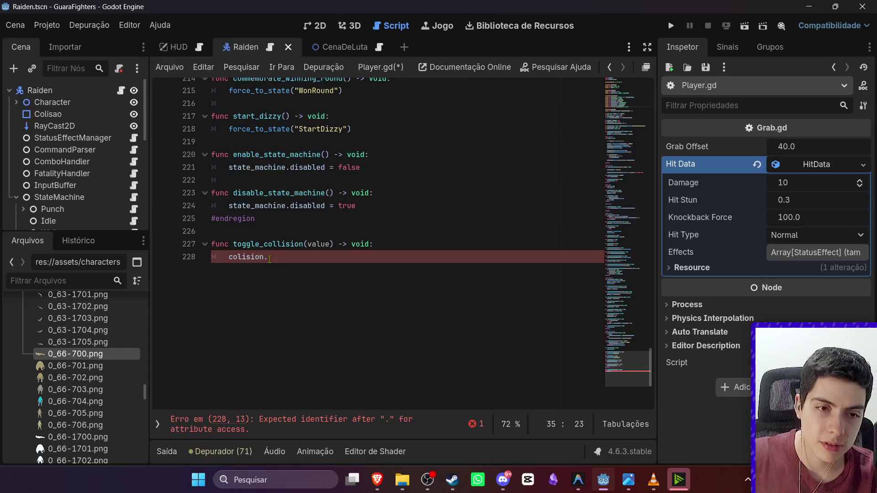
double_click(267, 257)
key("ctrl+v")
type("disabled")
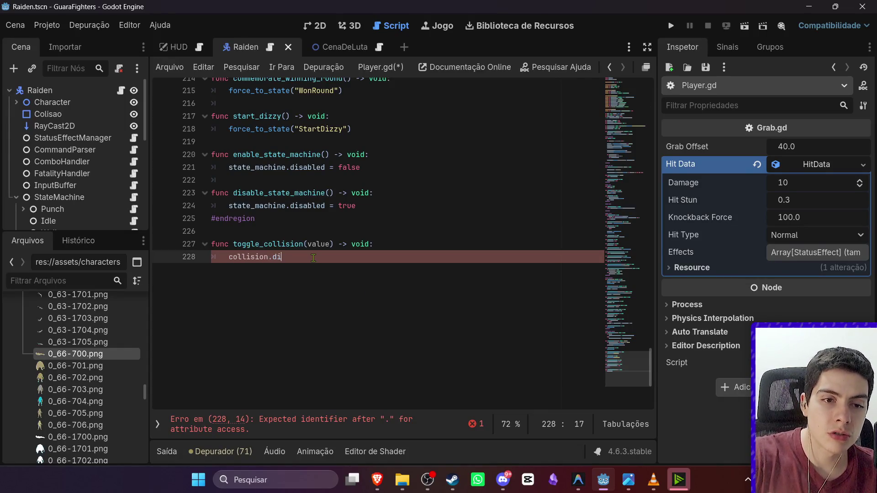
type(" = value")
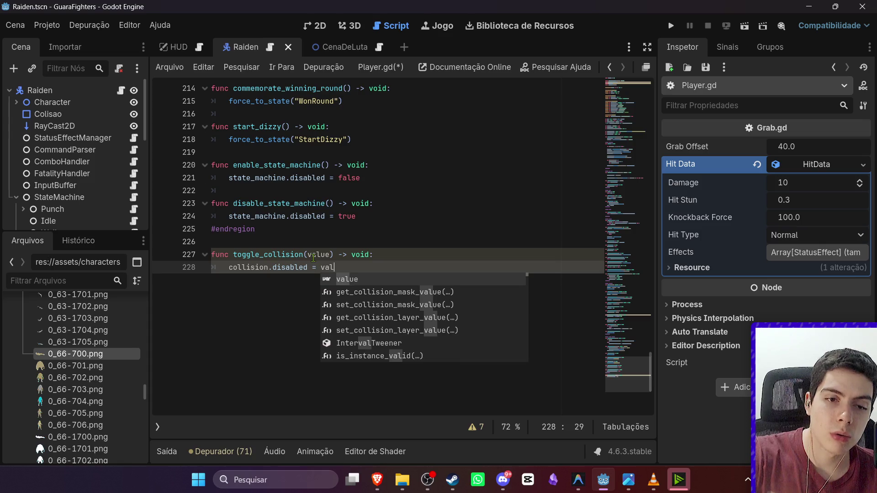
left_click(351, 234)
key("ctrl+s")
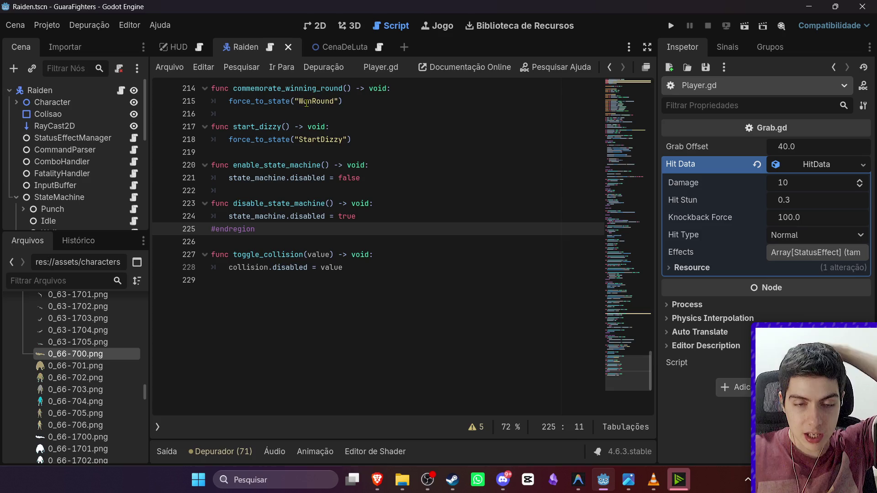
Replace the = value assignment with a collision.set_deferred call
left_click_drag(359, 262, 306, 268)
type(".se")
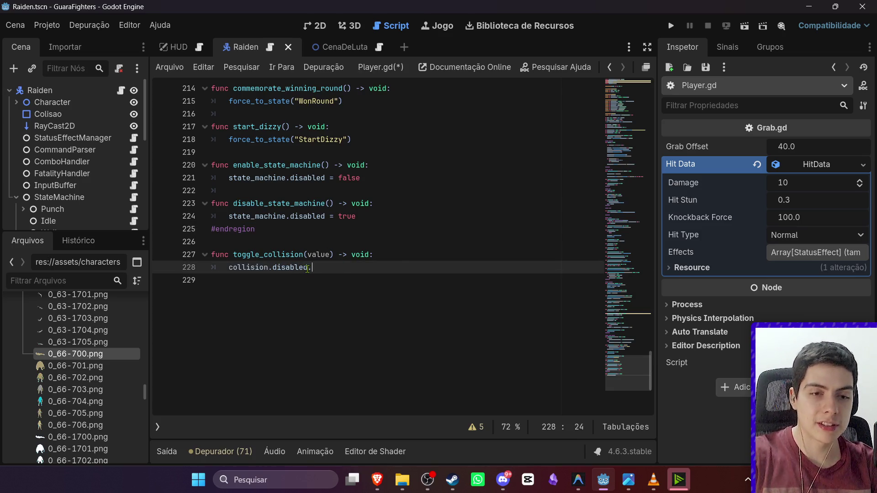
type("t_def")
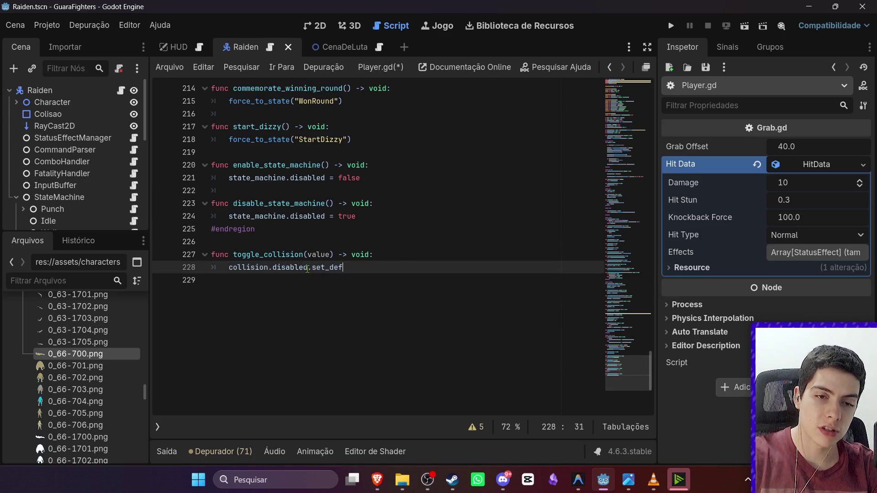
key("BackSpace")
key("BackSpace")
key("BackSpace")
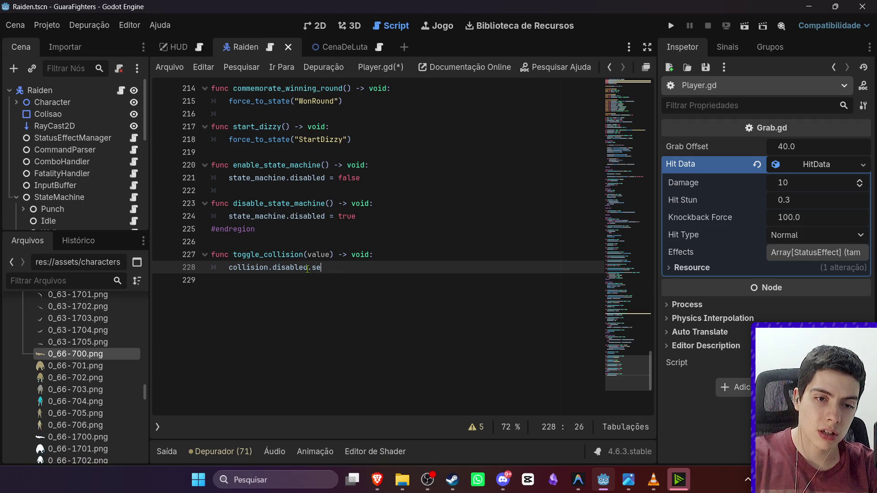
type("set_deff")
key("Return")
key("ctrl+z")
type("f")
key("Down")
Pass "disabled" and value as set_deferred's arguments and save Player.gd
key("Return")
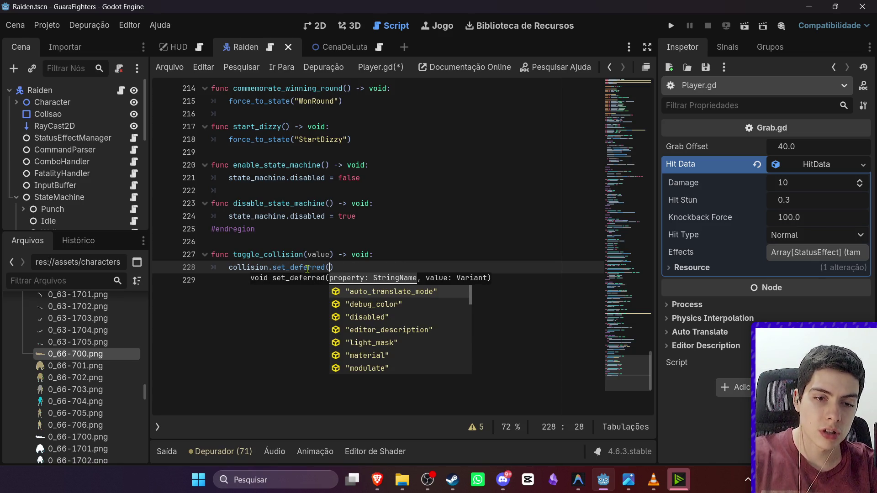
key("Down")
key("Down")
key("Down")
key("Escape")
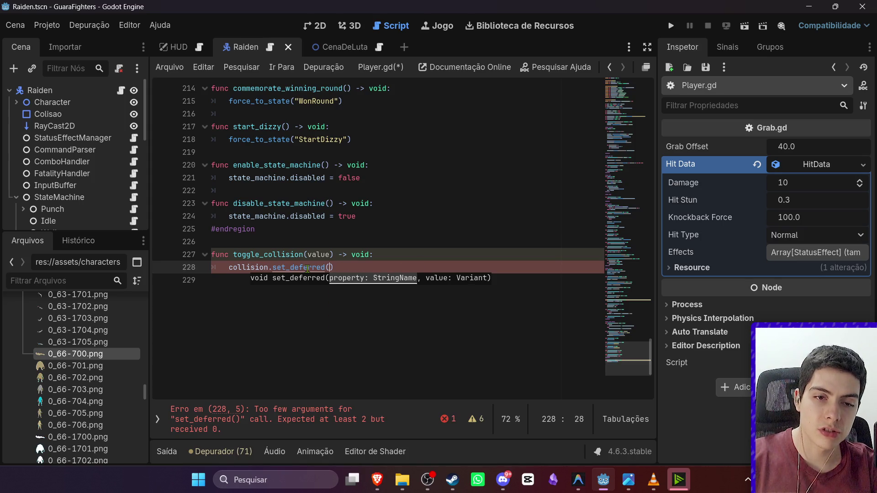
type("disabled\"")
key("Return")
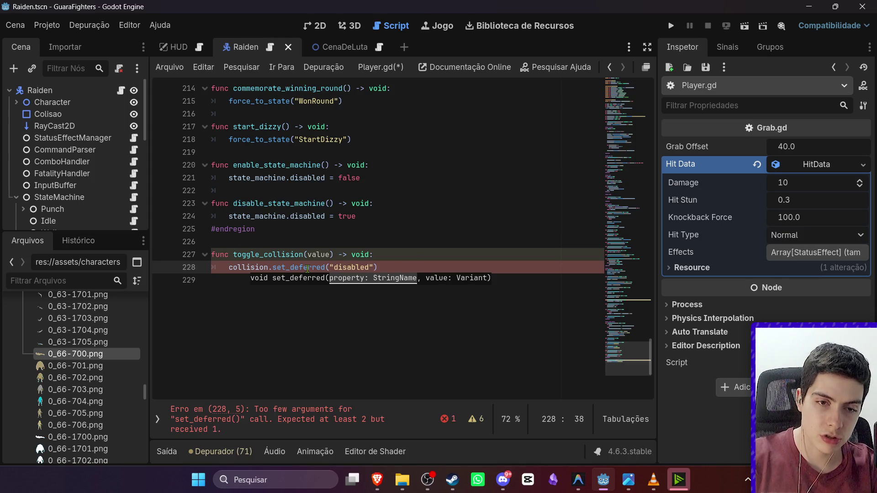
type(", f")
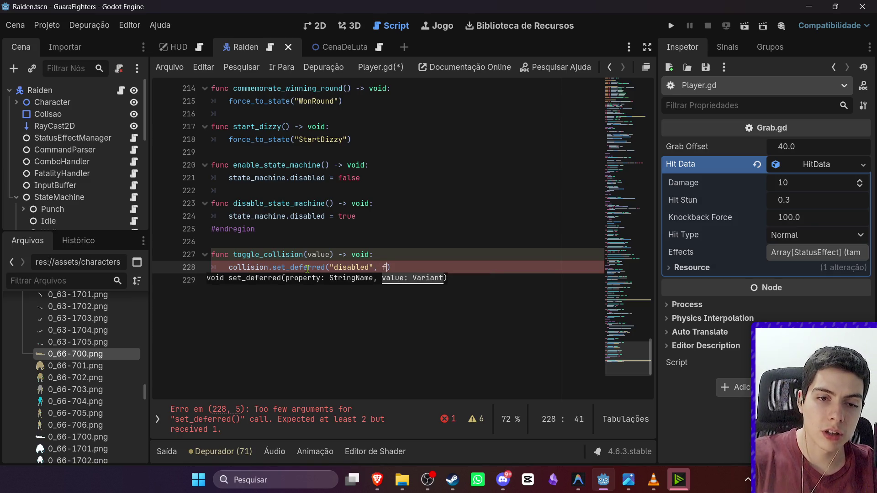
key("BackSpace")
type("value")
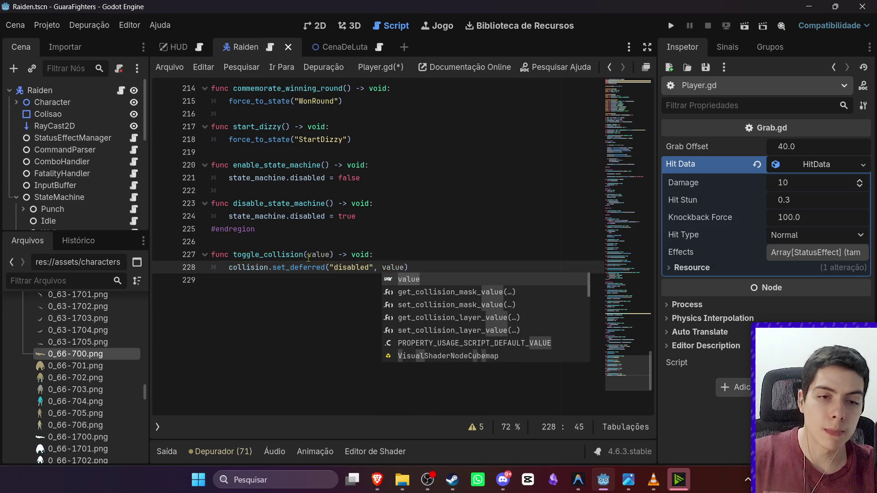
left_click(335, 240)
key("ctrl+s")
scroll(84, 207, "down", 5)
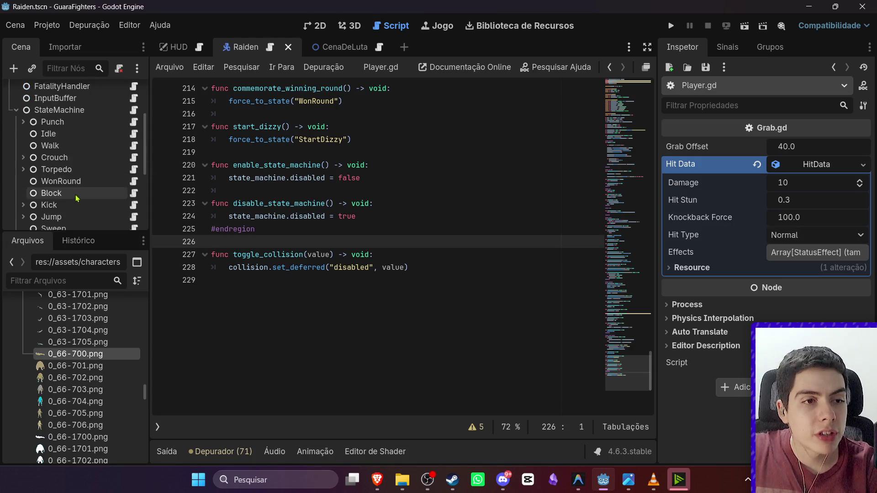
scroll(84, 207, "down", 1)
In Grabbed.gd, add player.toggle_collision(false) after the set_horizontal_speed line
left_click(133, 206)
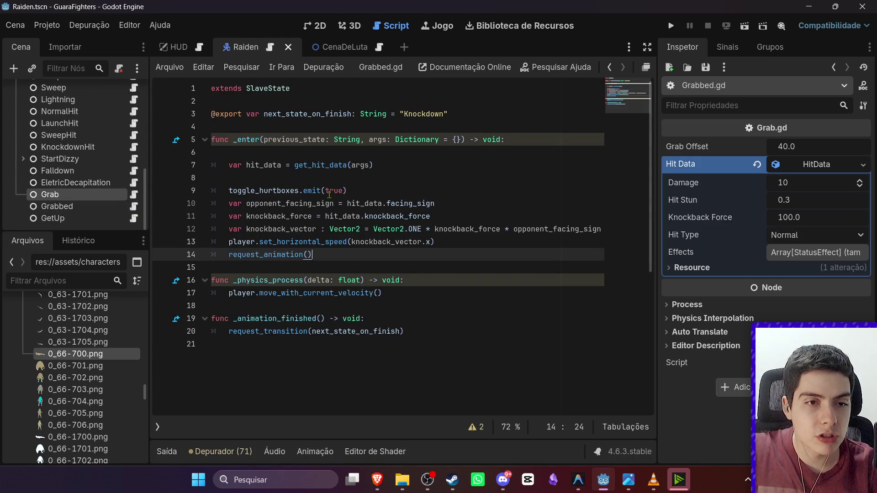
left_click(340, 174)
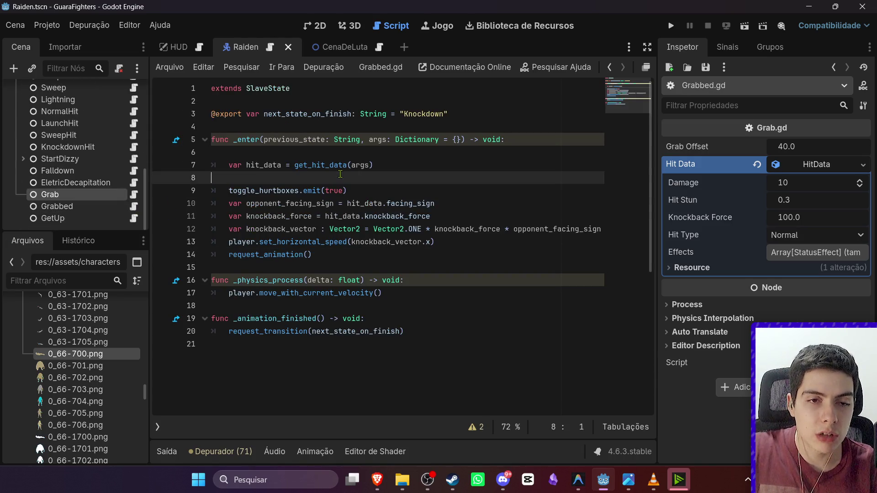
left_click(377, 192)
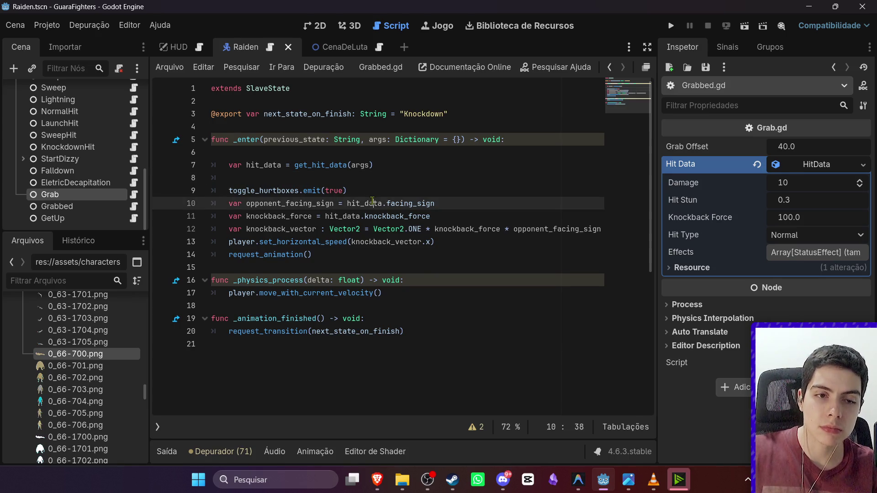
left_click(458, 243)
key("Return")
type("p")
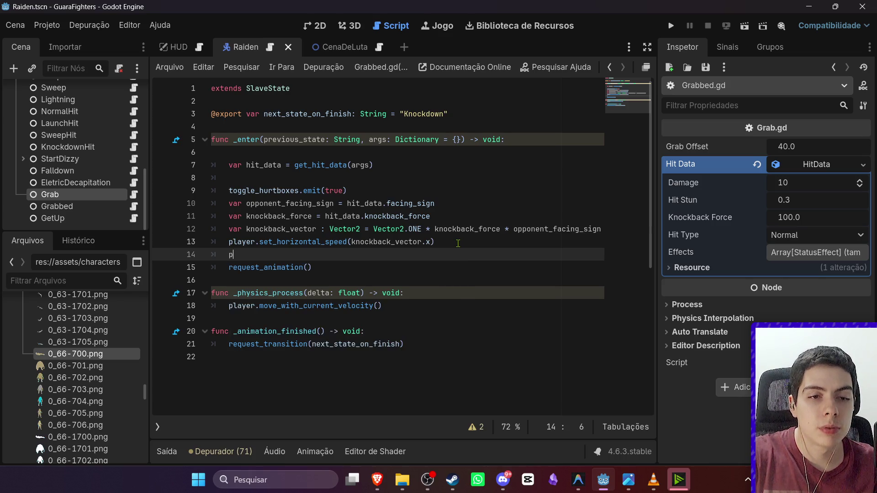
type("layer.togg")
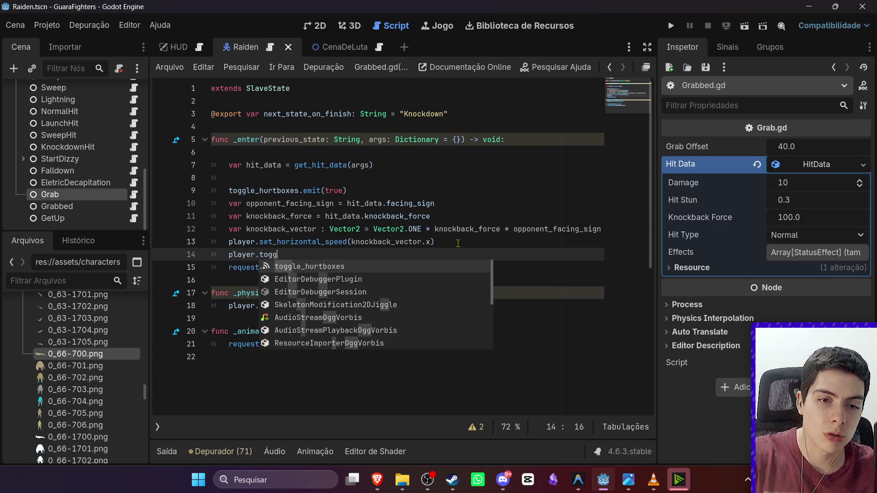
type("le_c")
key("Return")
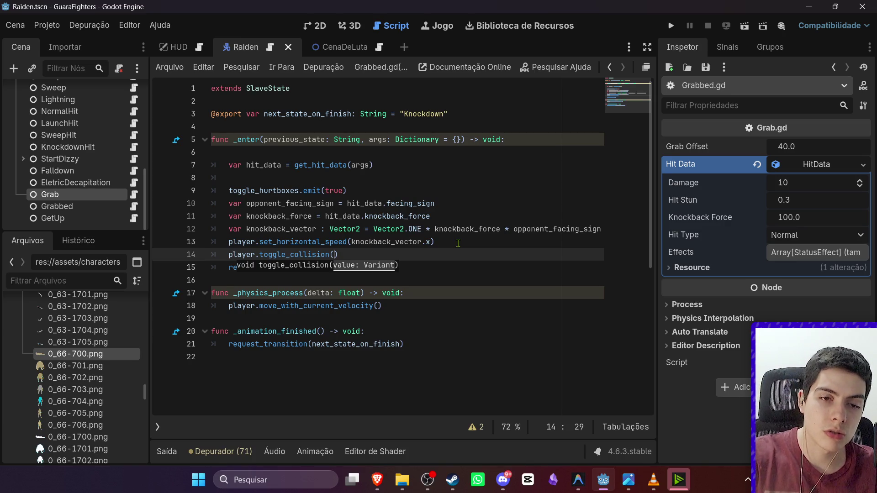
type("true)")
left_click_drag(379, 251, 206, 252)
left_click(396, 330)
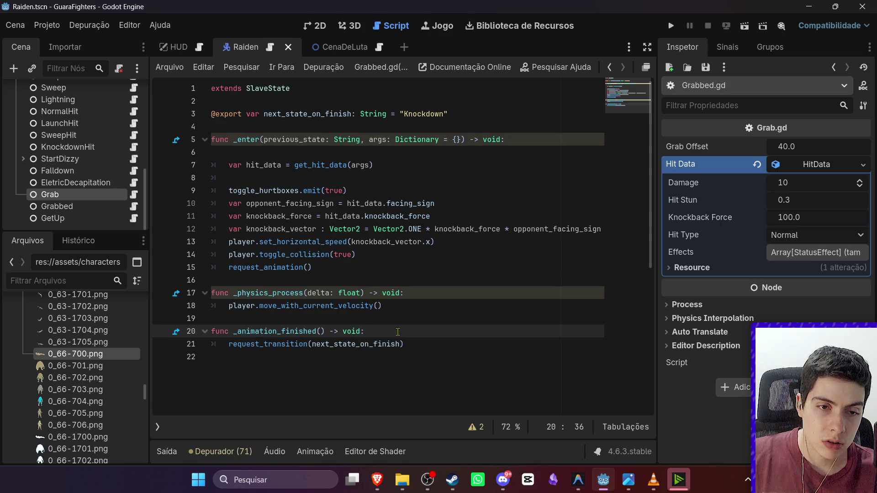
double_click(341, 258)
type("false")
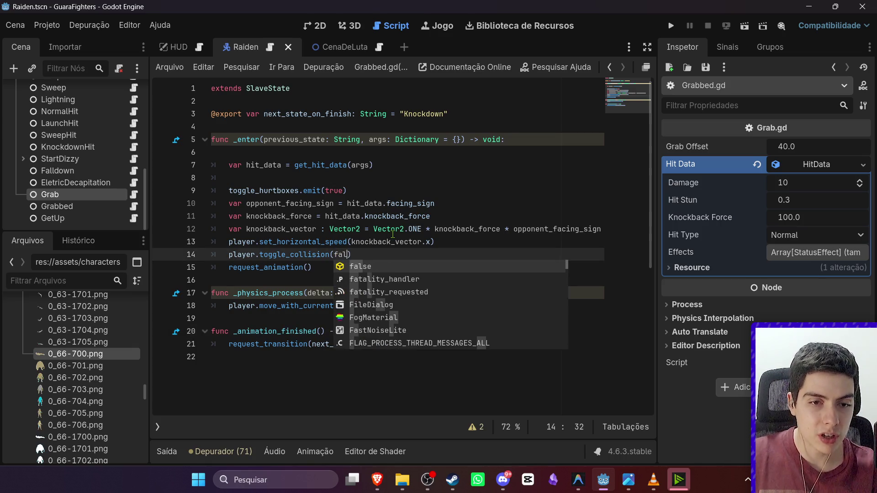